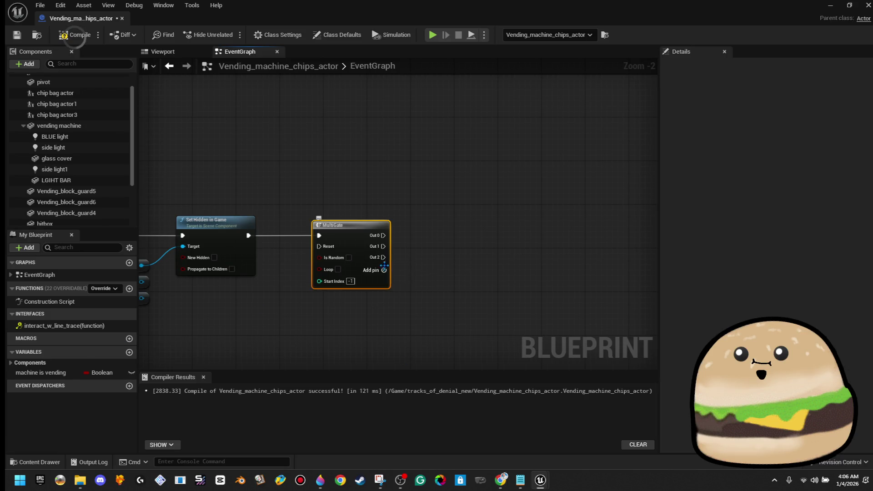
# Add four output pins to the MultiGate so it runs Out 0 through Out 7.
pyautogui.click(384, 281)
pyautogui.click(383, 292)
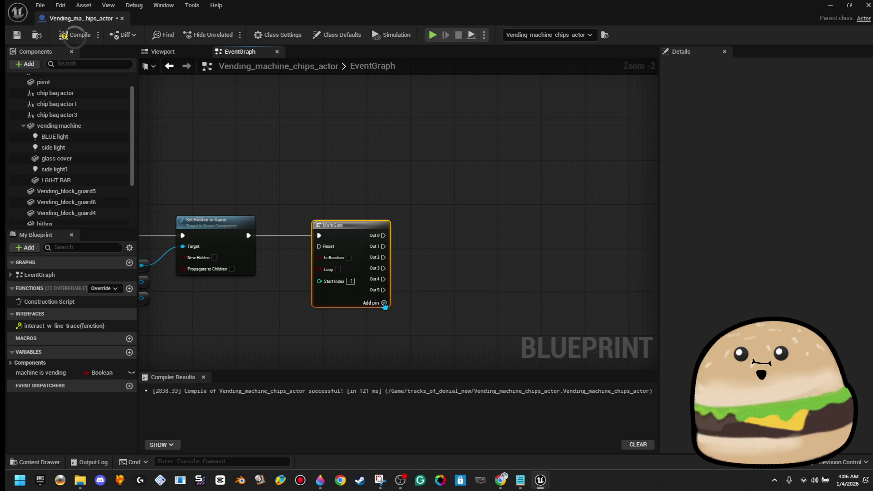
pyautogui.click(384, 303)
pyautogui.click(384, 314)
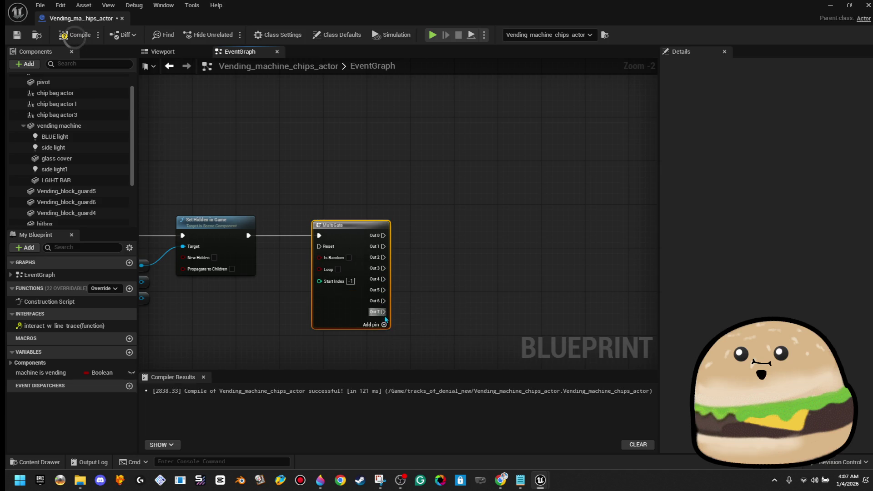
pyautogui.moveTo(412, 232)
pyautogui.mouseDown()
pyautogui.moveTo(383, 223)
pyautogui.moveTo(398, 165)
pyautogui.moveTo(536, 156)
pyautogui.moveTo(456, 164)
pyautogui.moveTo(606, 168)
pyautogui.moveTo(499, 156)
pyautogui.moveTo(287, 169)
pyautogui.mouseUp()
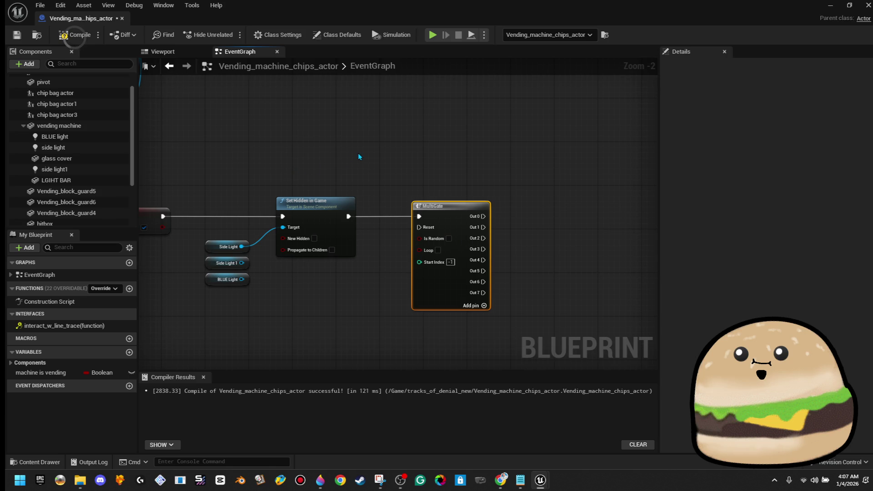
pyautogui.moveTo(241, 263)
pyautogui.mouseDown()
pyautogui.moveTo(285, 238)
pyautogui.moveTo(246, 281)
pyautogui.mouseUp()
pyautogui.moveTo(321, 289)
pyautogui.mouseDown()
pyautogui.moveTo(296, 249)
pyautogui.moveTo(241, 247)
pyautogui.mouseUp()
pyautogui.rightClick(303, 222)
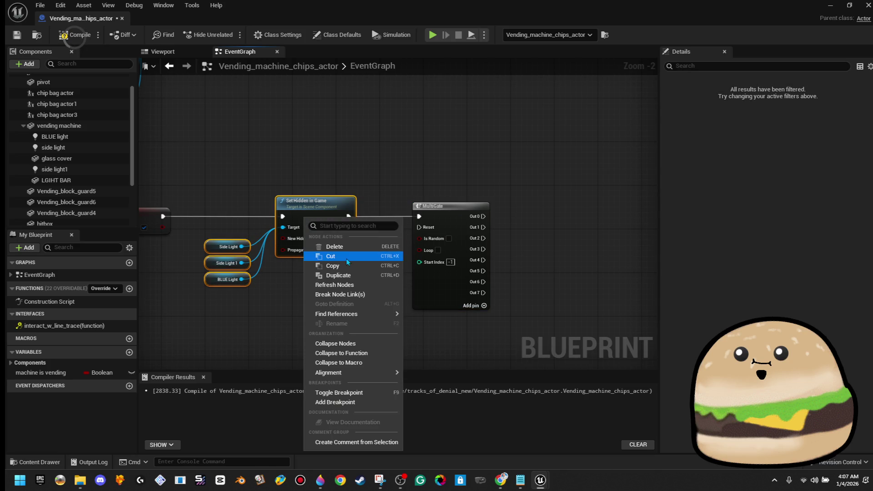
pyautogui.click(349, 267)
pyautogui.moveTo(525, 148); pyautogui.dragTo(381, 151)
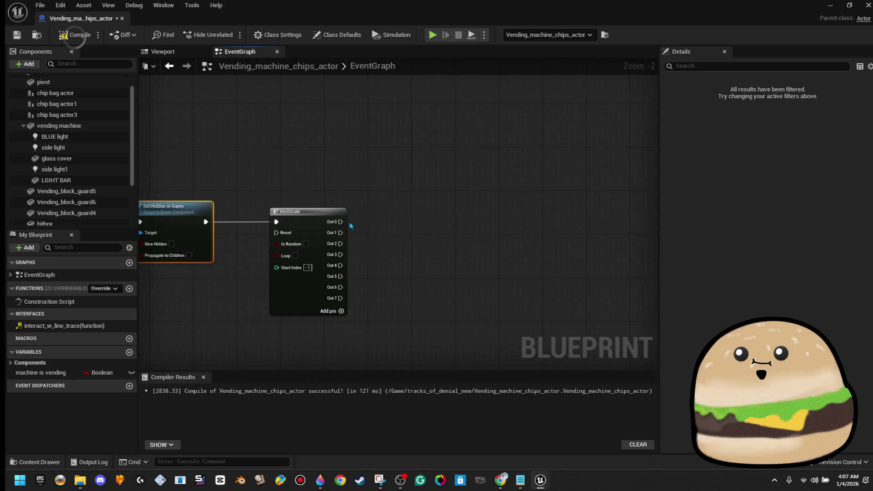
pyautogui.moveTo(340, 222); pyautogui.dragTo(409, 222)
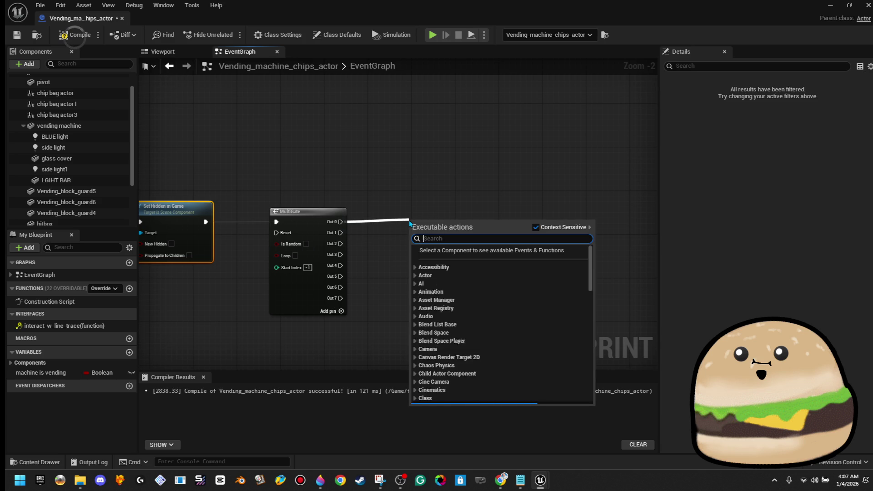
pyautogui.click(317, 161)
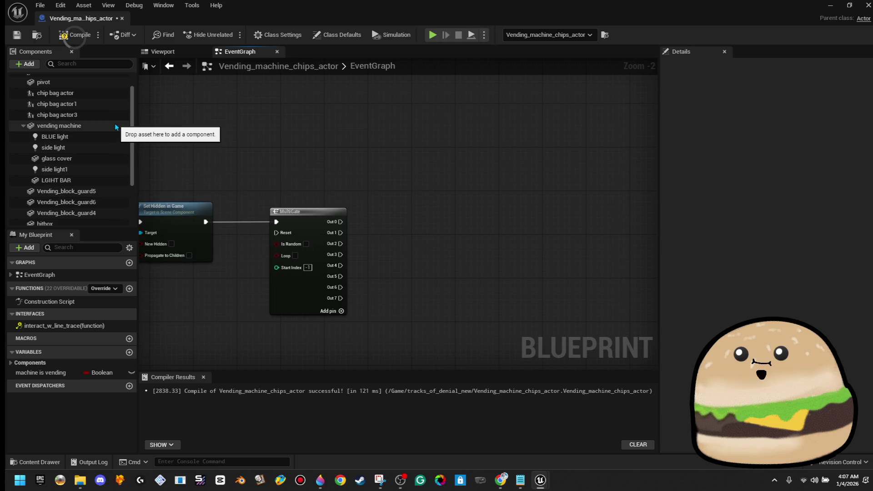
# Drop getters for the three chip bag actors and Vending Block Guards 4–6 into the EventGraph.
pyautogui.click(97, 114)
pyautogui.keyDown('ctrl'); pyautogui.click(99, 104); pyautogui.keyUp('ctrl')
pyautogui.keyDown('ctrl'); pyautogui.click(99, 93); pyautogui.keyUp('ctrl')
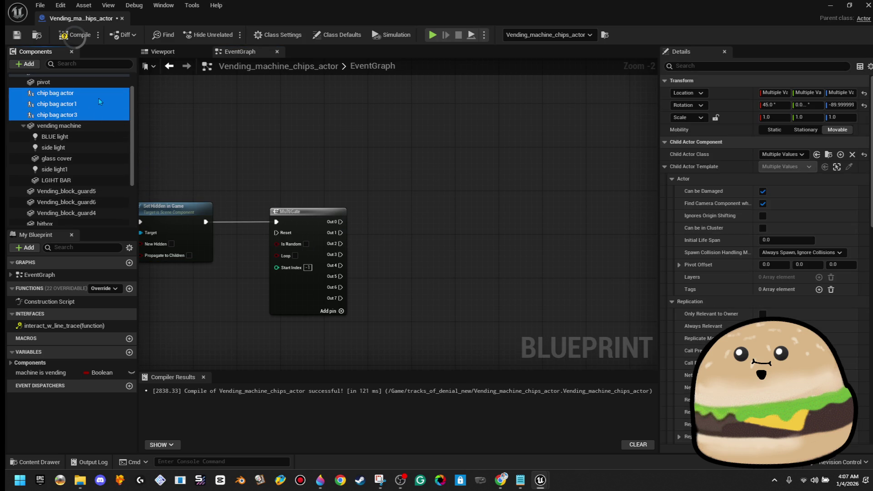
pyautogui.keyDown('ctrl'); pyautogui.click(100, 191); pyautogui.keyUp('ctrl')
pyautogui.keyDown('ctrl'); pyautogui.click(102, 202); pyautogui.keyUp('ctrl')
pyautogui.keyDown('ctrl'); pyautogui.click(102, 212); pyautogui.keyUp('ctrl')
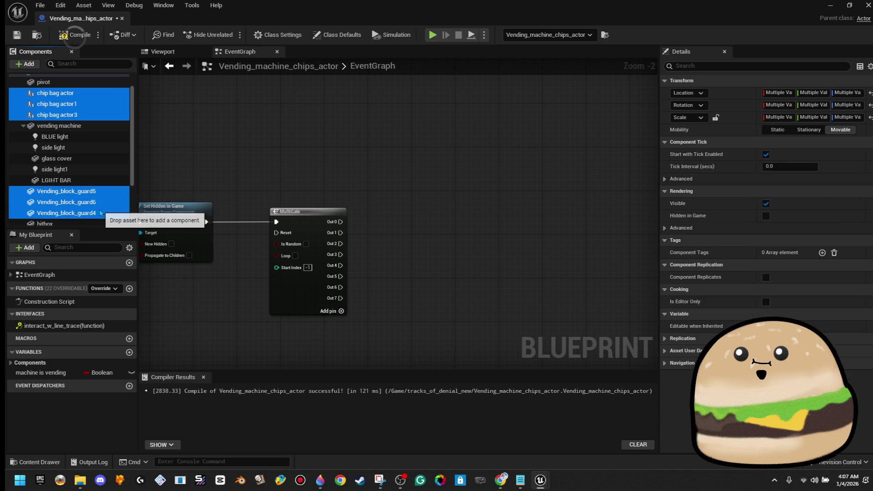
pyautogui.click(239, 51)
pyautogui.moveTo(122, 196); pyautogui.dragTo(457, 235)
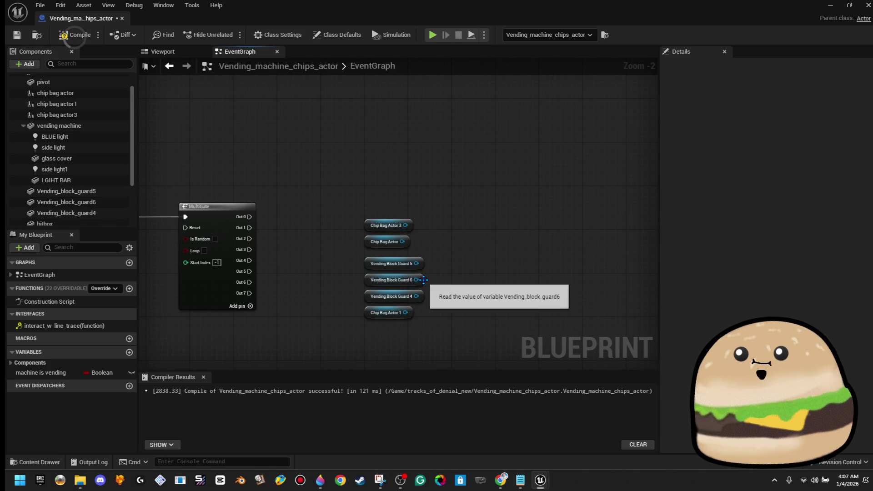
# Stack the chip bag getters above Guards 4, 5 and 6 in one column.
pyautogui.moveTo(421, 279); pyautogui.dragTo(535, 290)
pyautogui.moveTo(425, 268)
pyautogui.mouseDown()
pyautogui.moveTo(514, 266)
pyautogui.moveTo(535, 283)
pyautogui.mouseUp()
pyautogui.moveTo(419, 296)
pyautogui.mouseDown()
pyautogui.moveTo(445, 296)
pyautogui.moveTo(534, 263)
pyautogui.mouseUp()
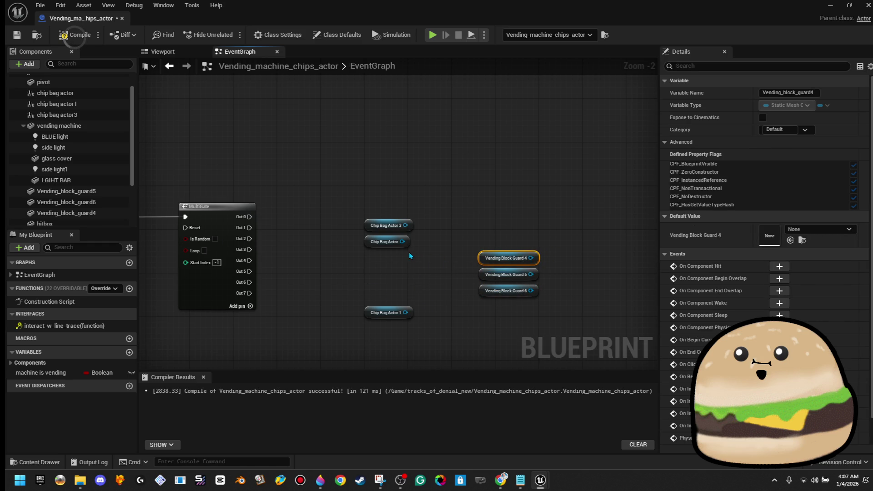
pyautogui.moveTo(498, 234); pyautogui.dragTo(520, 233)
pyautogui.click(444, 208)
pyautogui.moveTo(411, 231)
pyautogui.mouseDown()
pyautogui.moveTo(517, 237)
pyautogui.moveTo(537, 251)
pyautogui.mouseUp()
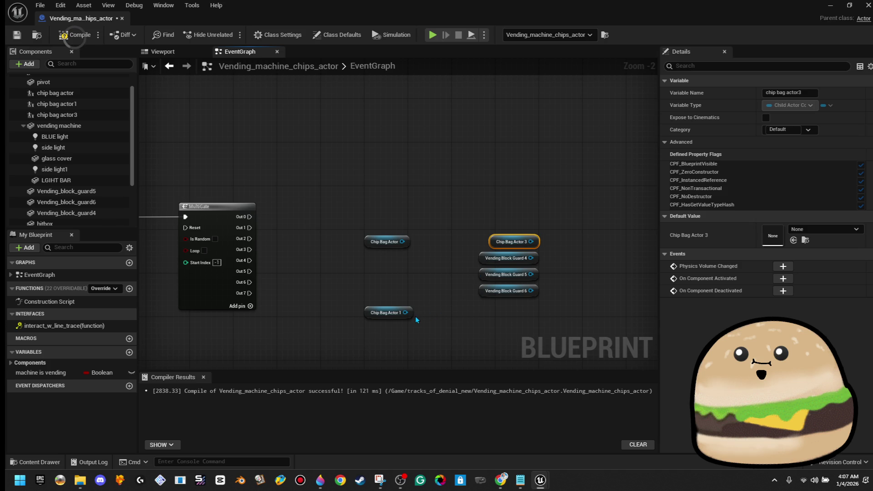
pyautogui.moveTo(411, 317)
pyautogui.mouseDown()
pyautogui.moveTo(537, 236)
pyautogui.moveTo(537, 223)
pyautogui.mouseUp()
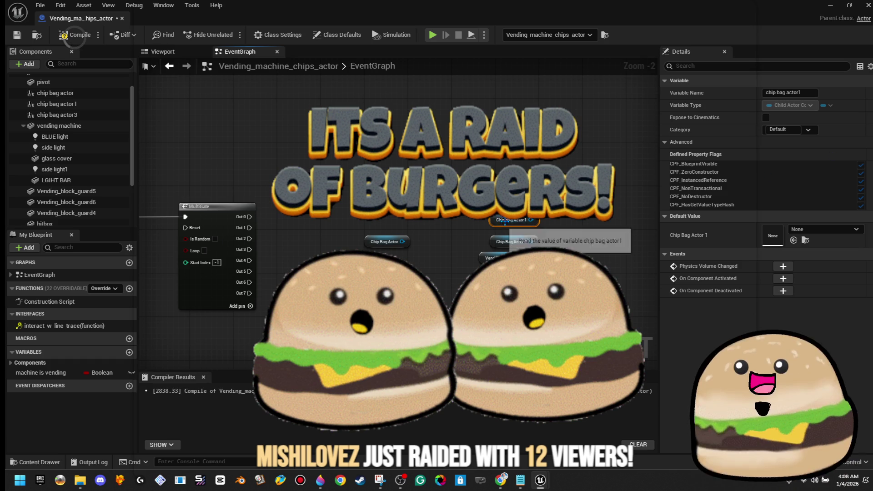
pyautogui.moveTo(405, 245); pyautogui.dragTo(530, 203)
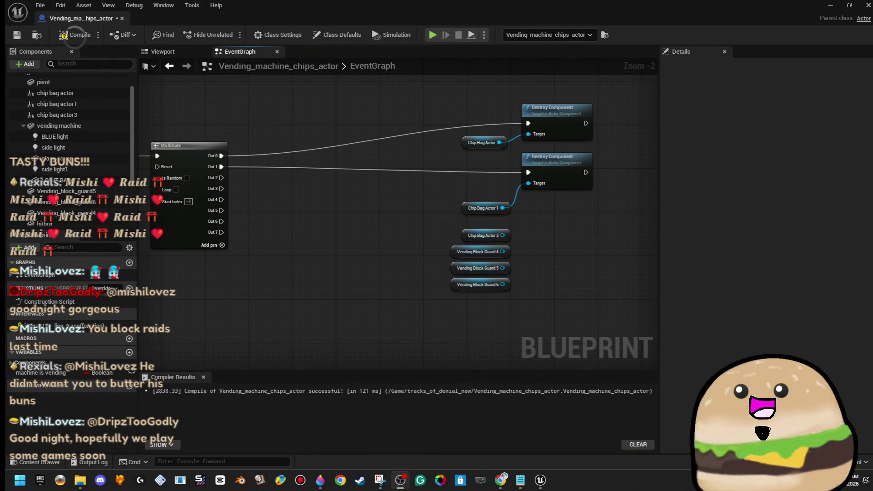
# Give Chip Bag Actor 3 a Destroy Component triggered by MultiGate Out 2.
pyautogui.moveTo(427, 253)
pyautogui.mouseDown()
pyautogui.moveTo(454, 288)
pyautogui.moveTo(461, 272)
pyautogui.mouseUp()
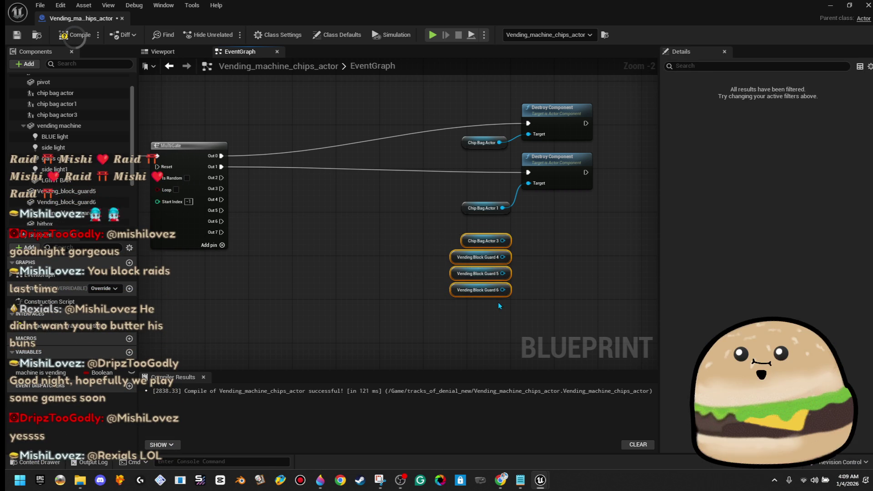
pyautogui.moveTo(488, 296); pyautogui.dragTo(491, 313)
pyautogui.moveTo(421, 279); pyautogui.dragTo(495, 315)
pyautogui.moveTo(449, 246)
pyautogui.mouseDown()
pyautogui.moveTo(520, 368)
pyautogui.moveTo(546, 216)
pyautogui.mouseUp()
pyautogui.write('destr')
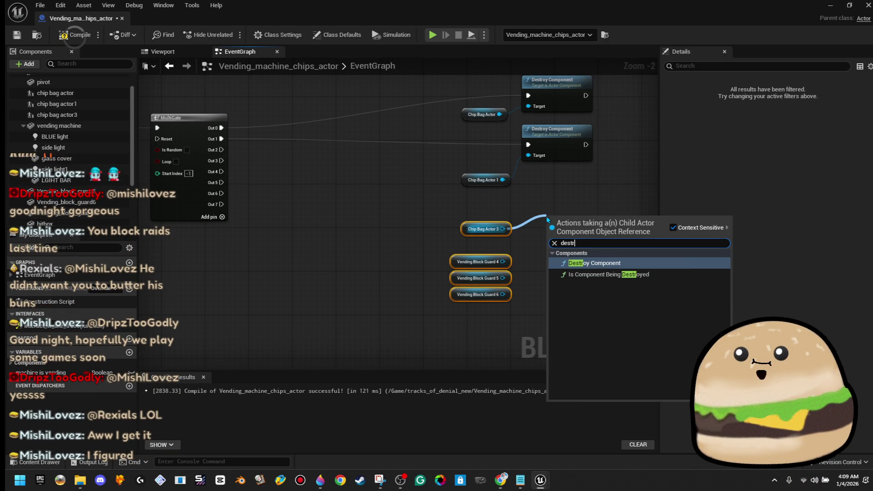
pyautogui.press('Return')
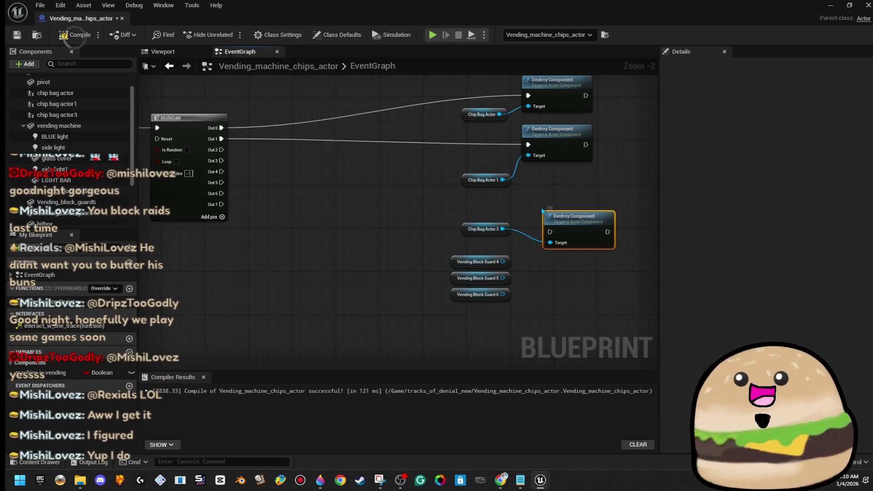
pyautogui.moveTo(599, 217); pyautogui.dragTo(576, 195)
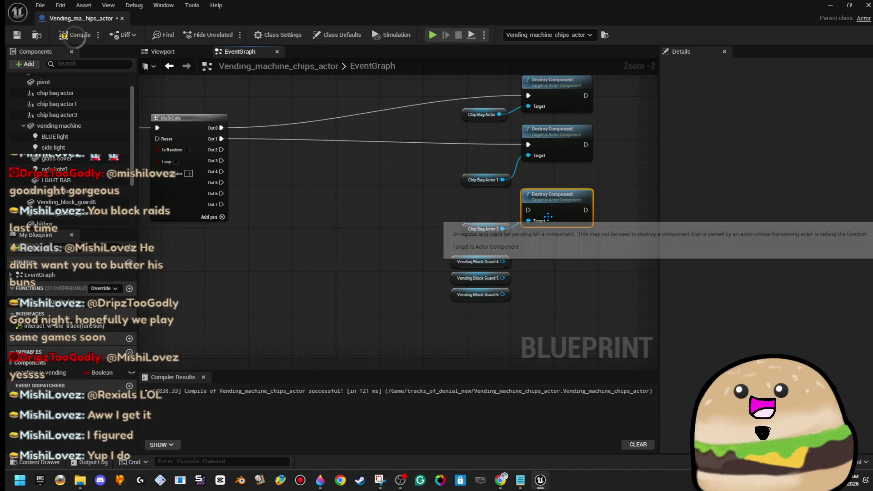
pyautogui.moveTo(531, 214); pyautogui.dragTo(222, 150)
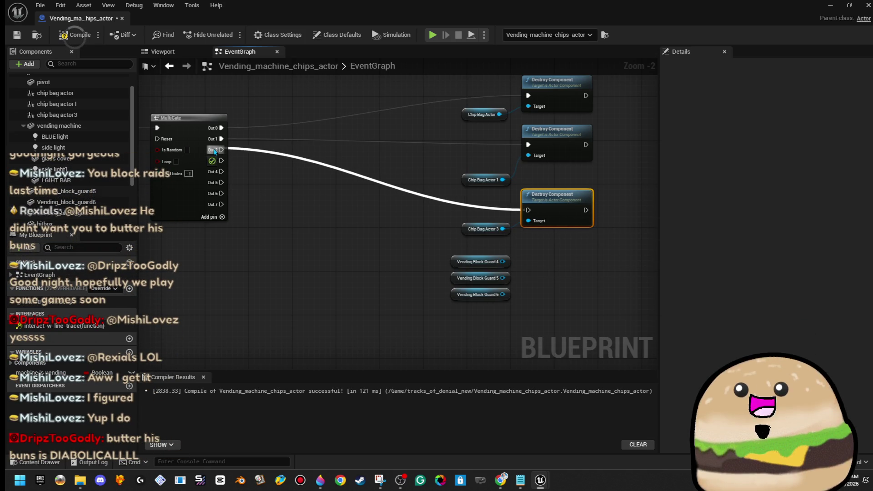
# Give Vending Block Guard 4 a Destroy Component triggered by MultiGate Out 3.
pyautogui.moveTo(503, 261); pyautogui.dragTo(552, 252)
pyautogui.write('destroy')
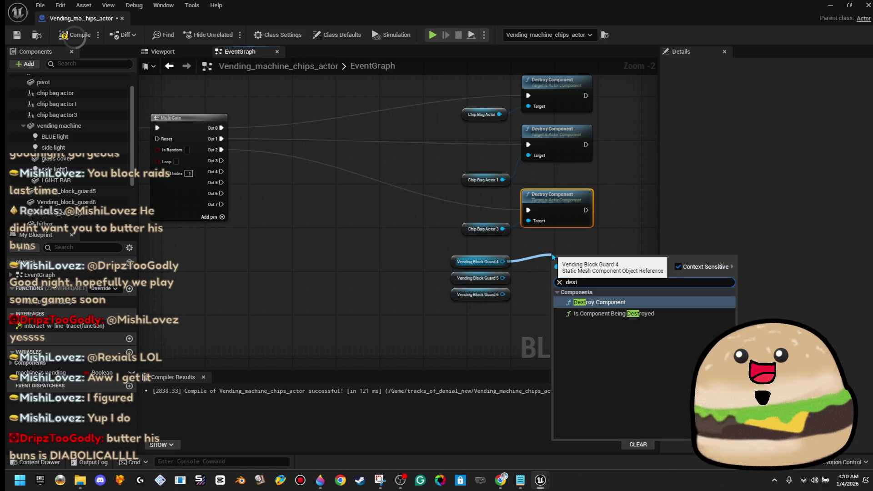
pyautogui.press('Return')
pyautogui.moveTo(594, 259); pyautogui.dragTo(568, 243)
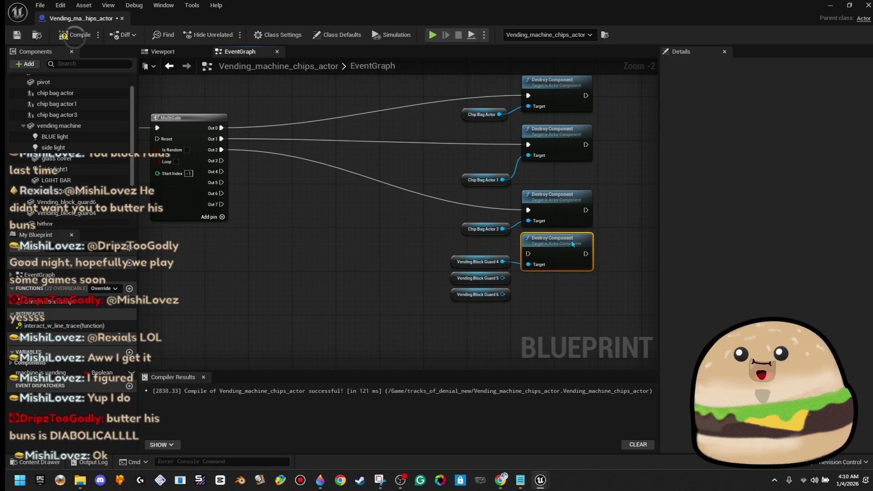
pyautogui.moveTo(513, 254)
pyautogui.mouseDown()
pyautogui.moveTo(454, 303)
pyautogui.moveTo(473, 305)
pyautogui.mouseUp()
pyautogui.moveTo(529, 254); pyautogui.dragTo(213, 165)
pyautogui.keyDown('ctrl'); pyautogui.click(457, 275); pyautogui.keyUp('ctrl')
# Give Vending Block Guard 5 a Destroy Component triggered by MultiGate Out 4.
pyautogui.moveTo(455, 289); pyautogui.dragTo(455, 322)
pyautogui.moveTo(503, 321); pyautogui.dragTo(543, 293)
pyautogui.write('desto')
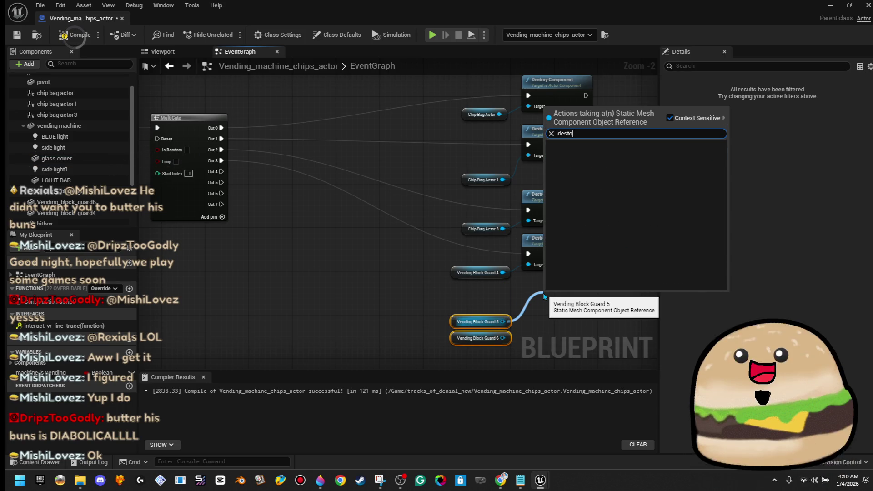
pyautogui.press('Return')
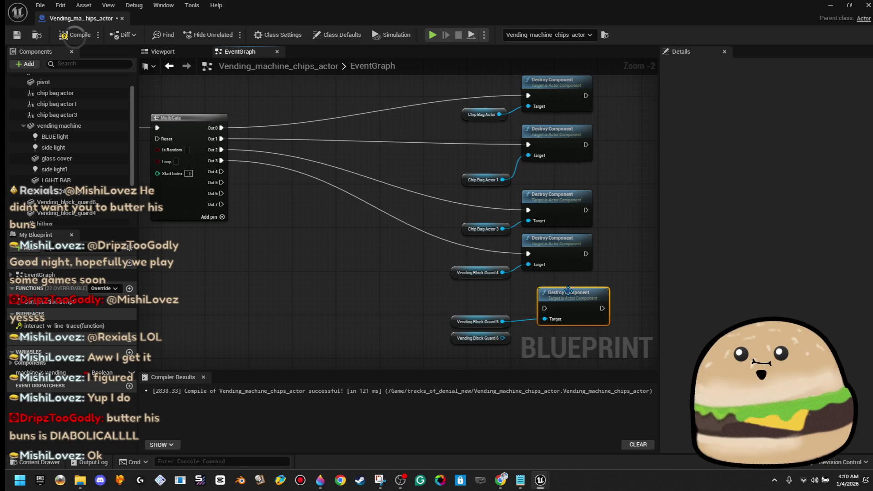
pyautogui.moveTo(544, 308)
pyautogui.mouseDown()
pyautogui.moveTo(220, 217)
pyautogui.moveTo(221, 172)
pyautogui.mouseUp()
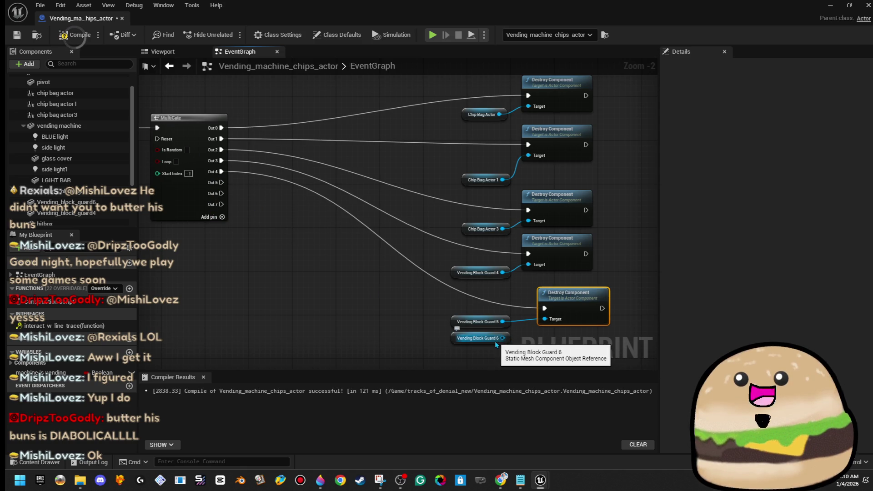
# Give Vending Block Guard 6 a Destroy Component triggered by MultiGate Out 5.
pyautogui.moveTo(495, 344)
pyautogui.mouseDown()
pyautogui.moveTo(494, 361)
pyautogui.moveTo(568, 346)
pyautogui.moveTo(544, 334)
pyautogui.mouseUp()
pyautogui.write('destroy')
pyautogui.press('Return')
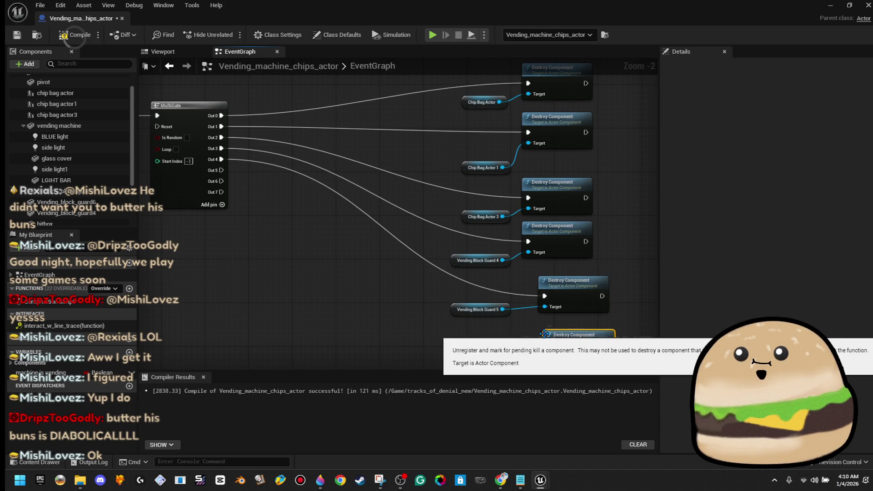
pyautogui.moveTo(550, 350)
pyautogui.mouseDown()
pyautogui.moveTo(199, 159)
pyautogui.moveTo(193, 176)
pyautogui.moveTo(222, 170)
pyautogui.mouseUp()
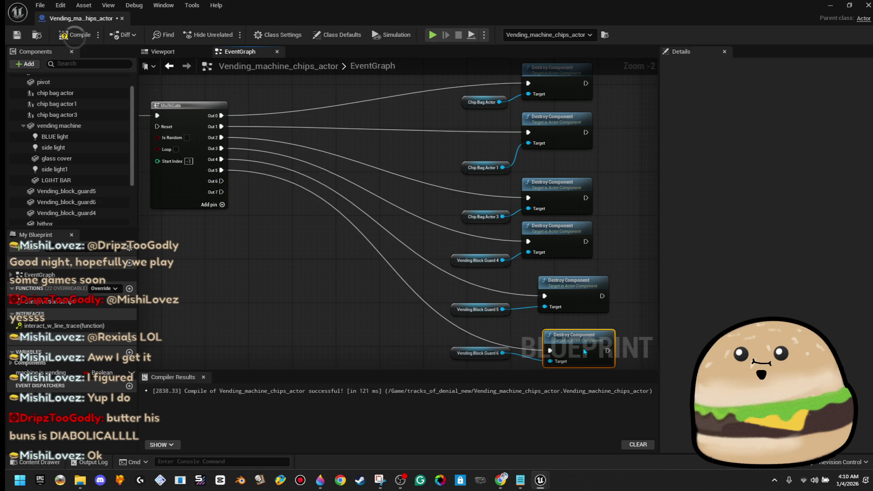
pyautogui.moveTo(584, 349); pyautogui.dragTo(579, 340)
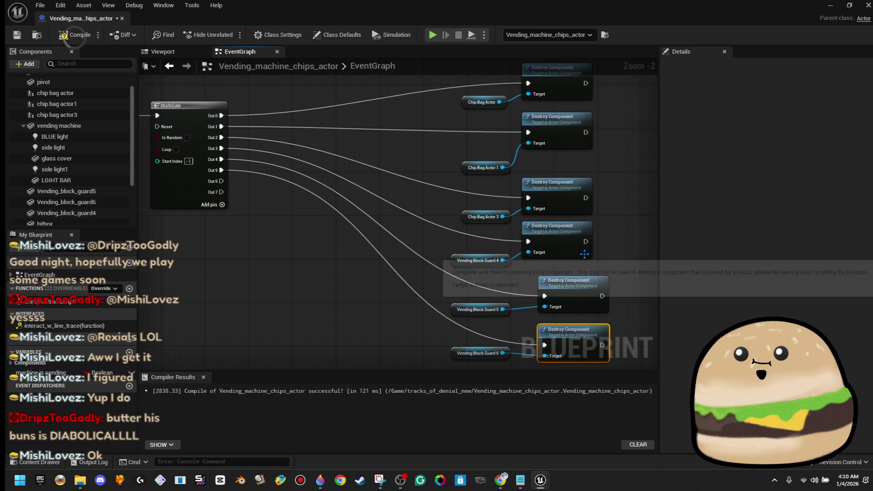
pyautogui.rightClick(222, 191)
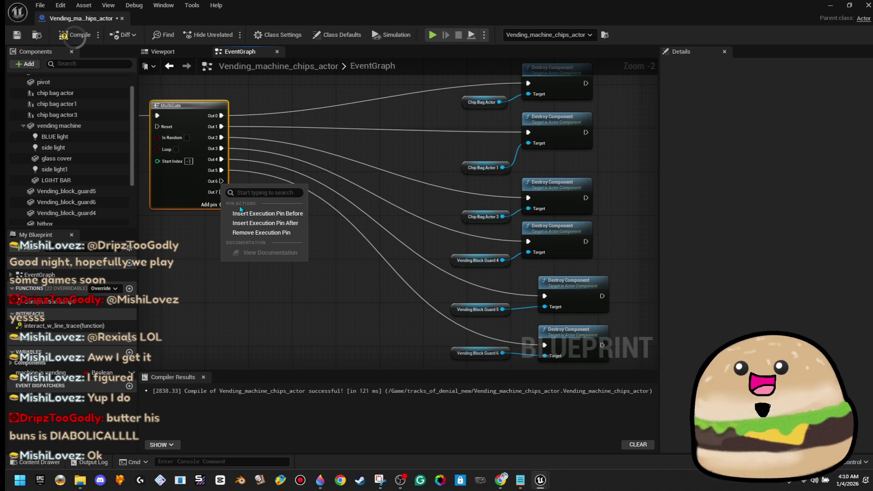
# Remove the unused Out 7 pin from the MultiGate.
pyautogui.click(253, 229)
pyautogui.click(253, 235)
pyautogui.scroll(-1, 282, 238)
pyautogui.scroll(-1, 455, 240)
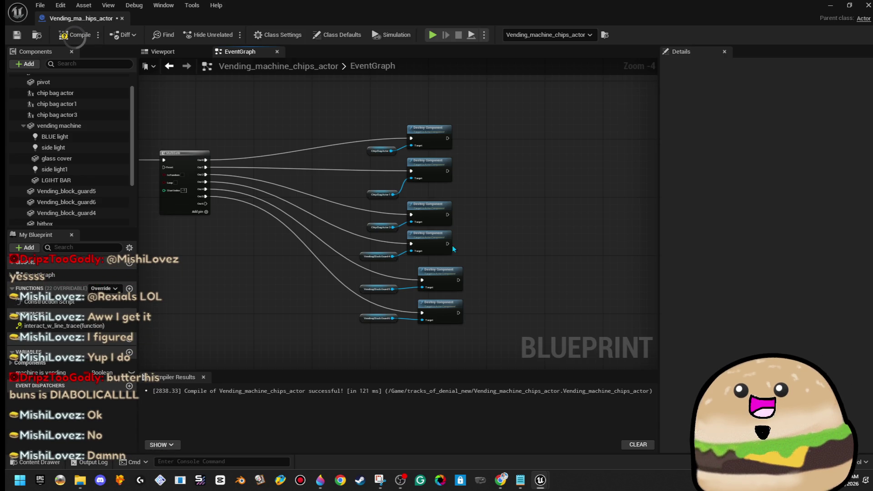
# Shift the two bottom Destroy Component nodes left and recompile the blueprint.
pyautogui.moveTo(436, 322); pyautogui.dragTo(428, 322)
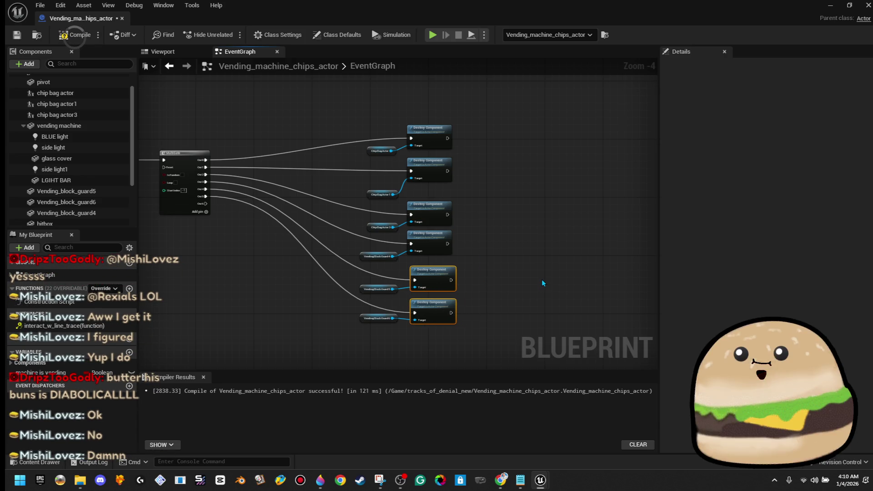
pyautogui.click(538, 278)
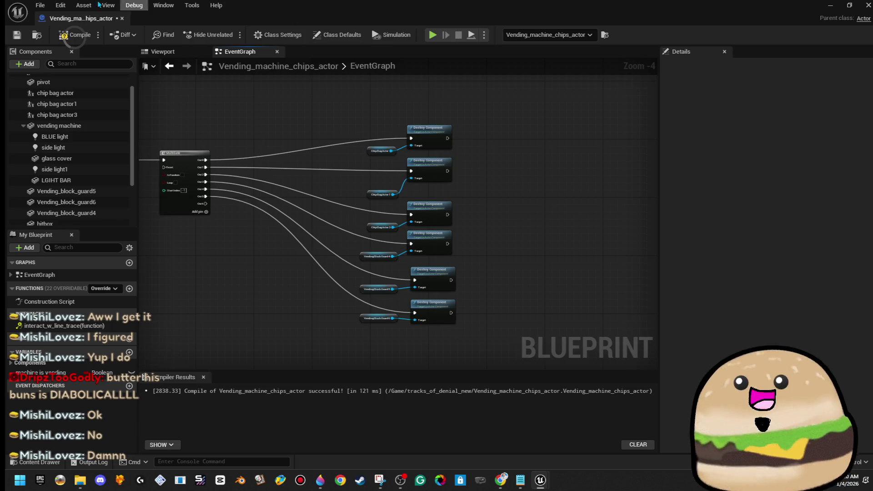
pyautogui.click(74, 35)
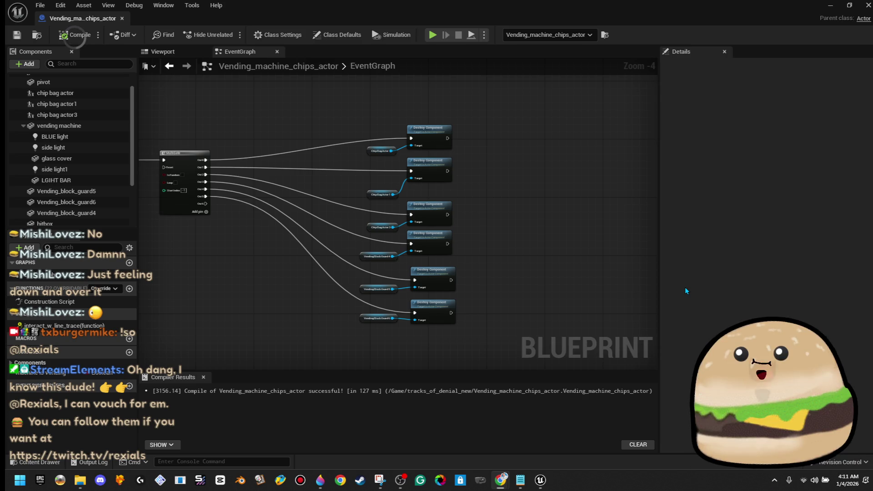
pyautogui.press('XF86AudioRaiseVolume')
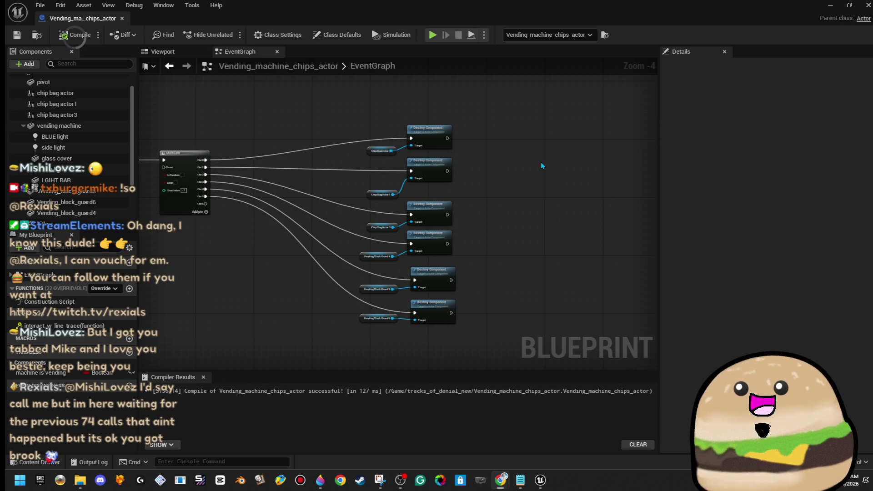
pyautogui.scroll(3, 466, 154)
# Lower the top two Destroy Component nodes and the Chip Bag Actor getter for even spacing.
pyautogui.moveTo(420, 174); pyautogui.dragTo(420, 186)
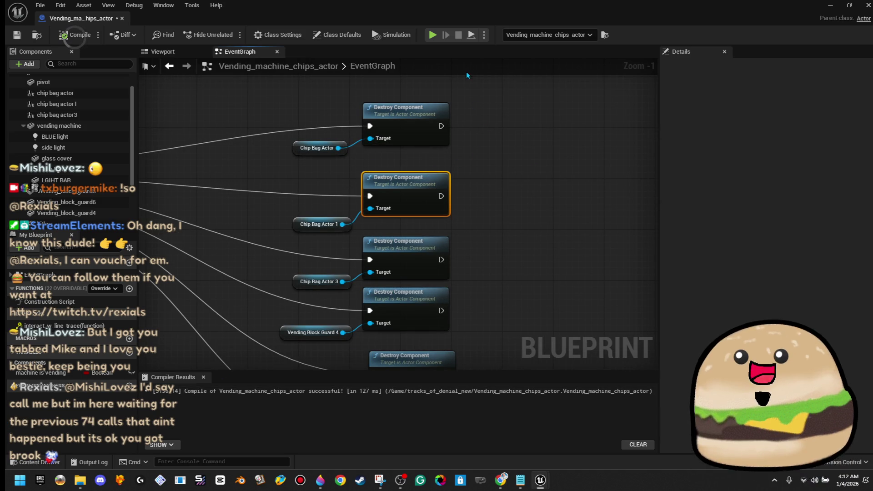
pyautogui.moveTo(417, 105); pyautogui.dragTo(417, 105)
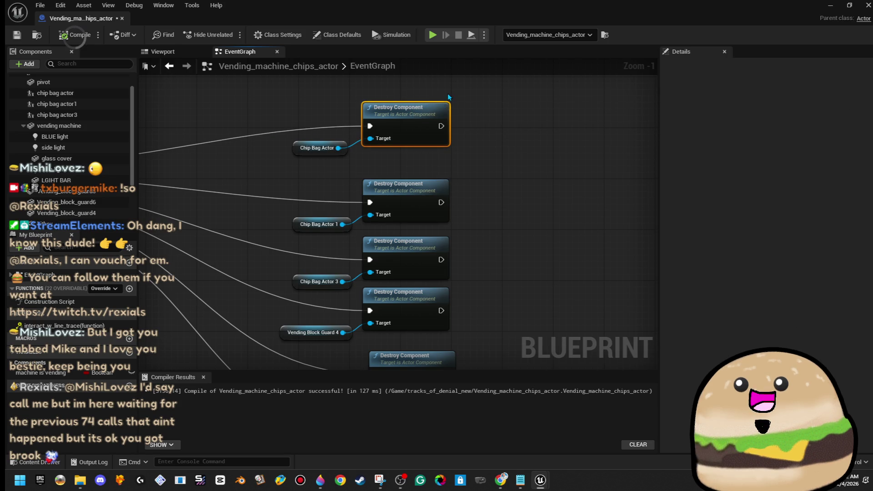
pyautogui.keyDown('ctrl'); pyautogui.click(317, 147); pyautogui.keyUp('ctrl')
pyautogui.moveTo(316, 148); pyautogui.dragTo(316, 167)
pyautogui.click(316, 191)
pyautogui.scroll(-6, 320, 219)
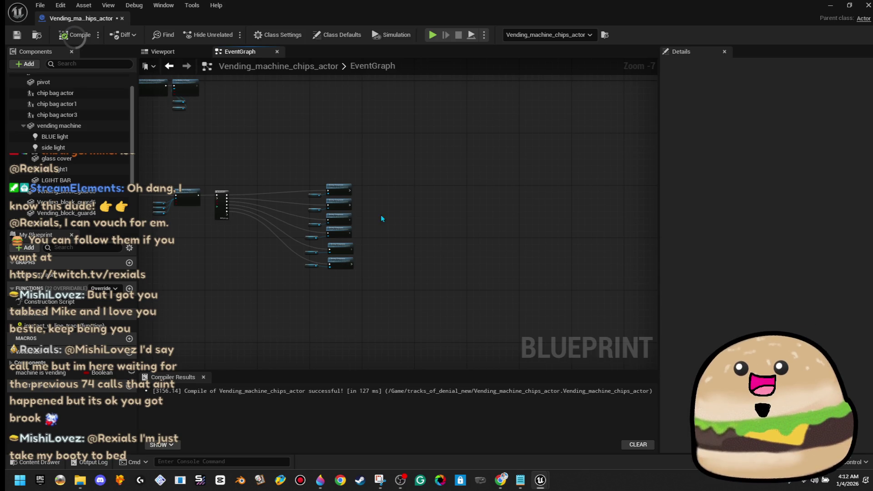
pyautogui.scroll(5, 362, 223)
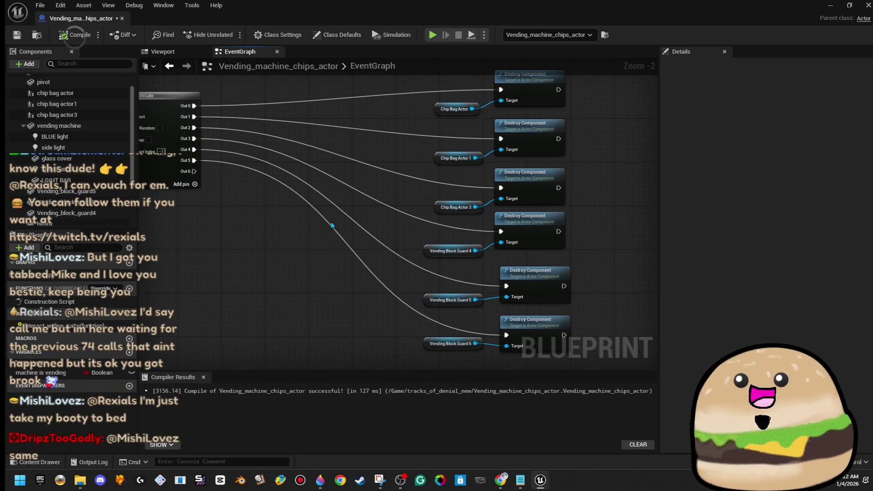
pyautogui.scroll(-2, 332, 221)
pyautogui.moveTo(481, 135)
pyautogui.mouseDown()
pyautogui.moveTo(496, 144)
pyautogui.moveTo(572, 132)
pyautogui.mouseUp()
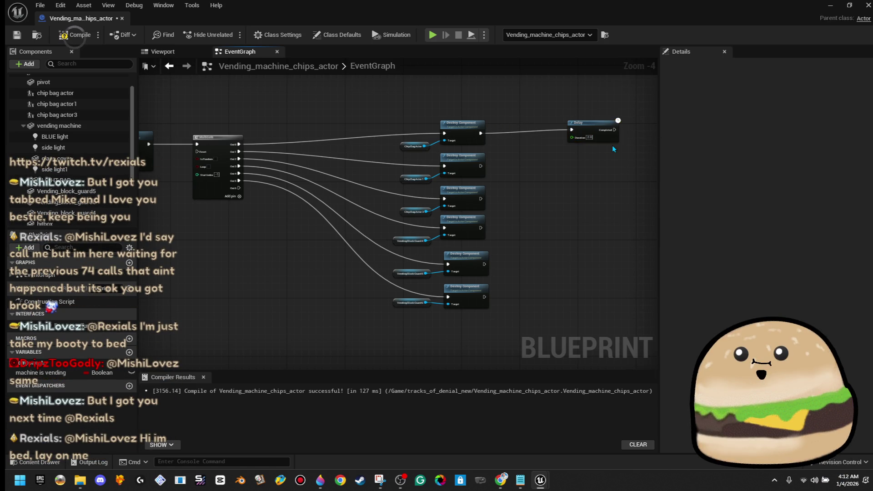
# Wire the Destroy Component outputs into a Delay node and add a SET Machine Is Vending node.
pyautogui.moveTo(574, 173); pyautogui.dragTo(533, 177)
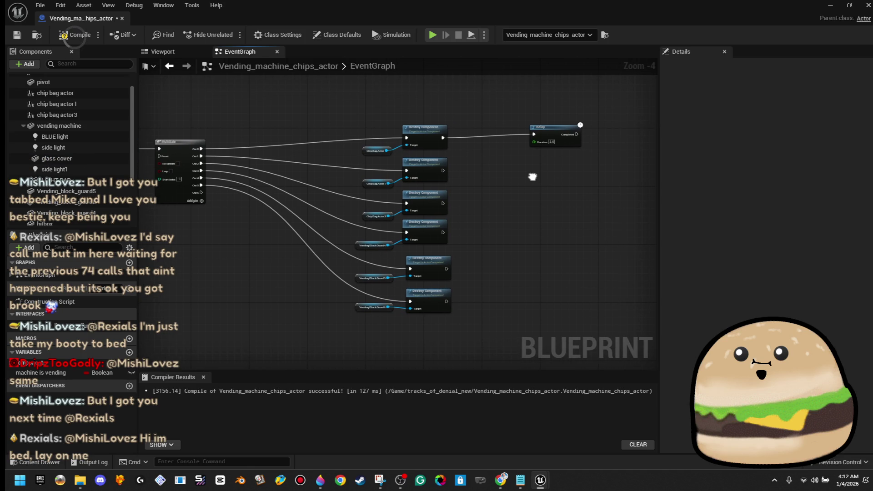
pyautogui.moveTo(565, 148)
pyautogui.mouseDown()
pyautogui.moveTo(432, 164)
pyautogui.moveTo(444, 172)
pyautogui.mouseUp()
pyautogui.moveTo(444, 203)
pyautogui.mouseDown()
pyautogui.moveTo(477, 214)
pyautogui.moveTo(550, 149)
pyautogui.moveTo(537, 138)
pyautogui.mouseUp()
pyautogui.moveTo(443, 203); pyautogui.dragTo(444, 233)
pyautogui.moveTo(447, 268)
pyautogui.mouseDown()
pyautogui.moveTo(454, 272)
pyautogui.moveTo(537, 138)
pyautogui.moveTo(510, 167)
pyautogui.moveTo(447, 303)
pyautogui.mouseUp()
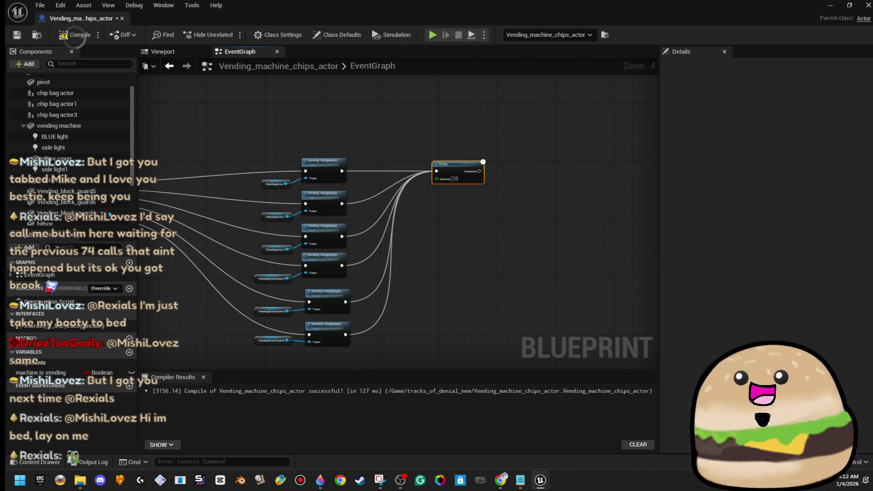
pyautogui.moveTo(41, 372)
pyautogui.mouseDown()
pyautogui.moveTo(338, 293)
pyautogui.moveTo(500, 168)
pyautogui.mouseUp()
pyautogui.click(522, 181)
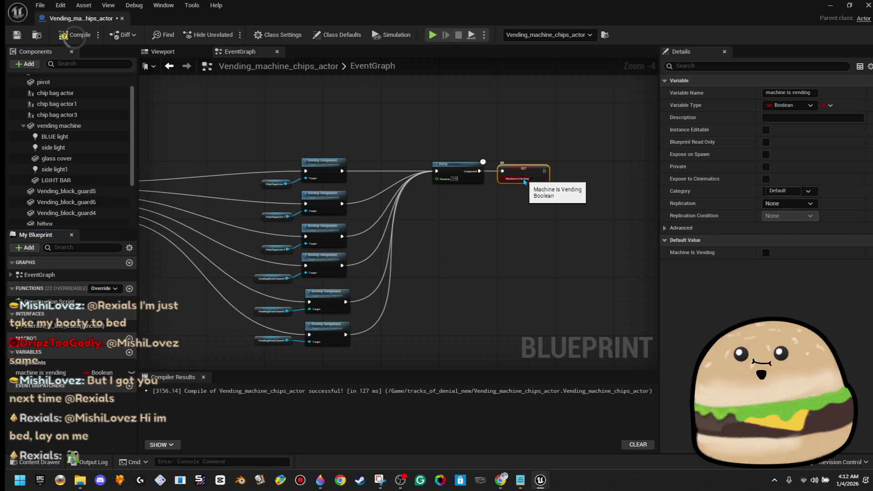
# Nudge the middle node group right and the right-column nodes left.
pyautogui.scroll(4, 523, 181)
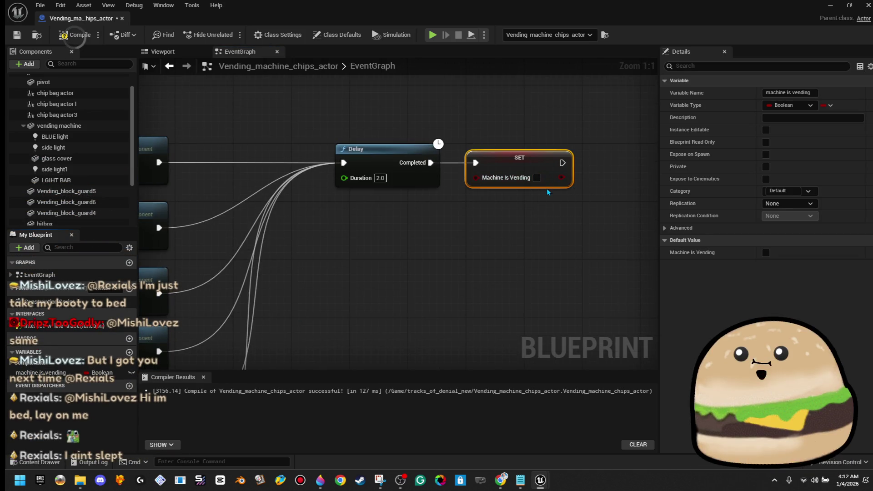
pyautogui.scroll(-7, 547, 188)
pyautogui.scroll(4, 421, 198)
pyautogui.scroll(-4, 363, 204)
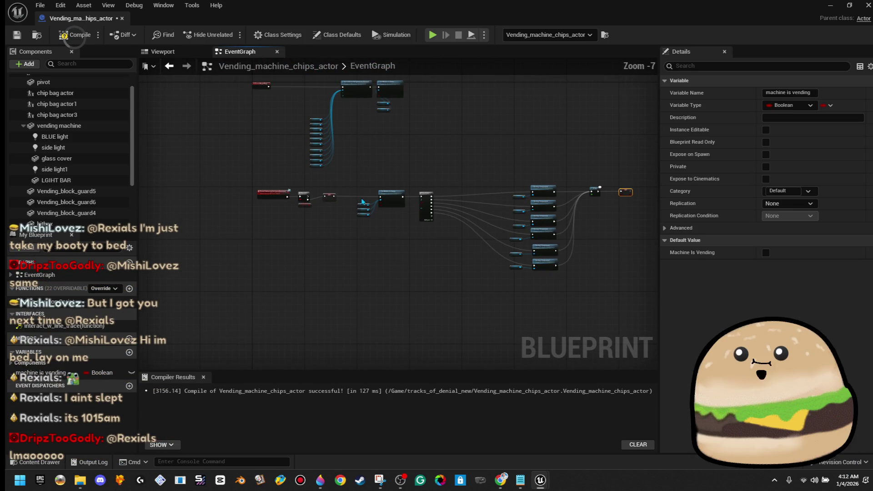
pyautogui.moveTo(358, 184)
pyautogui.mouseDown()
pyautogui.moveTo(586, 254)
pyautogui.moveTo(621, 252)
pyautogui.moveTo(637, 290)
pyautogui.mouseUp()
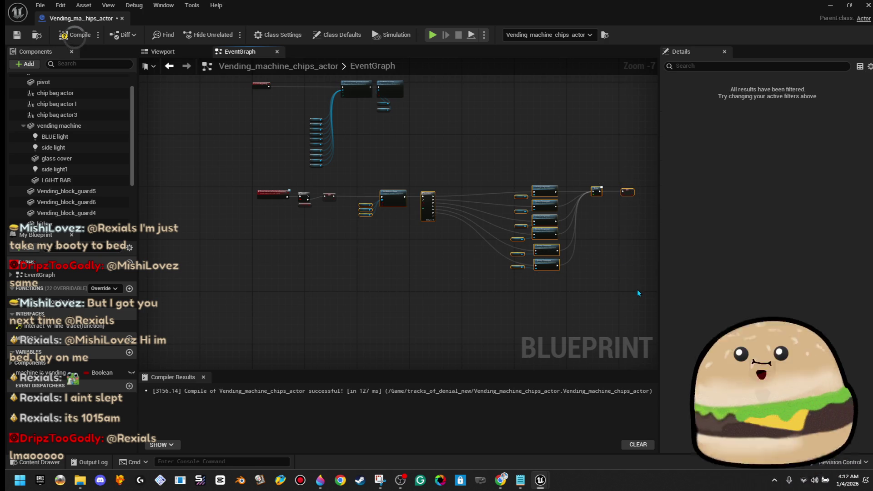
pyautogui.press('Right')
pyautogui.press('Right')
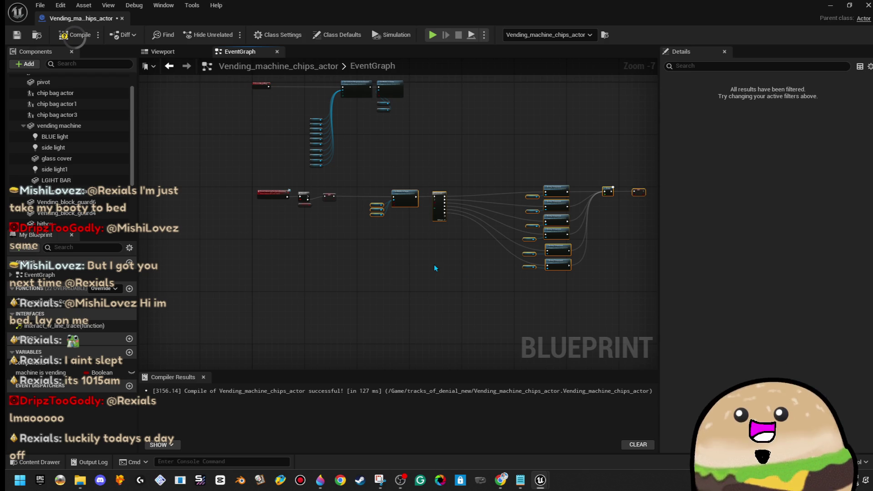
pyautogui.press('Right')
pyautogui.press('Right')
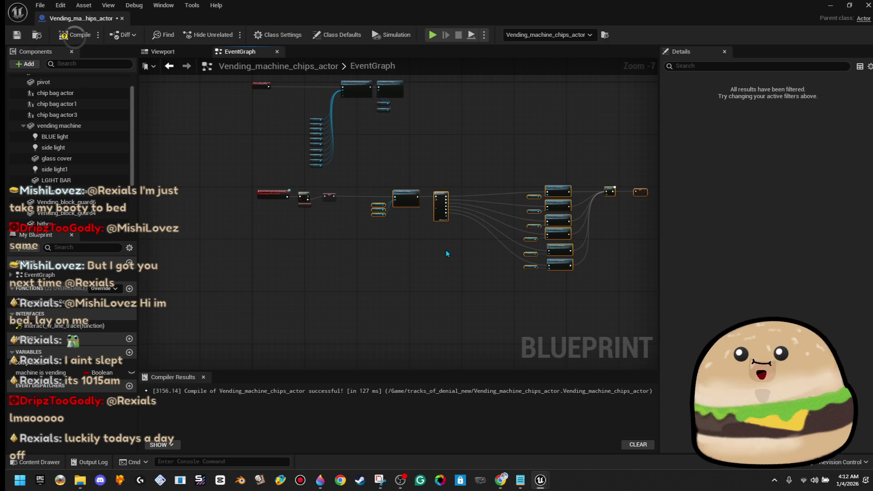
pyautogui.click(529, 172)
pyautogui.moveTo(517, 160); pyautogui.dragTo(577, 283)
pyautogui.press('Left')
pyautogui.press('Left')
pyautogui.press('Left')
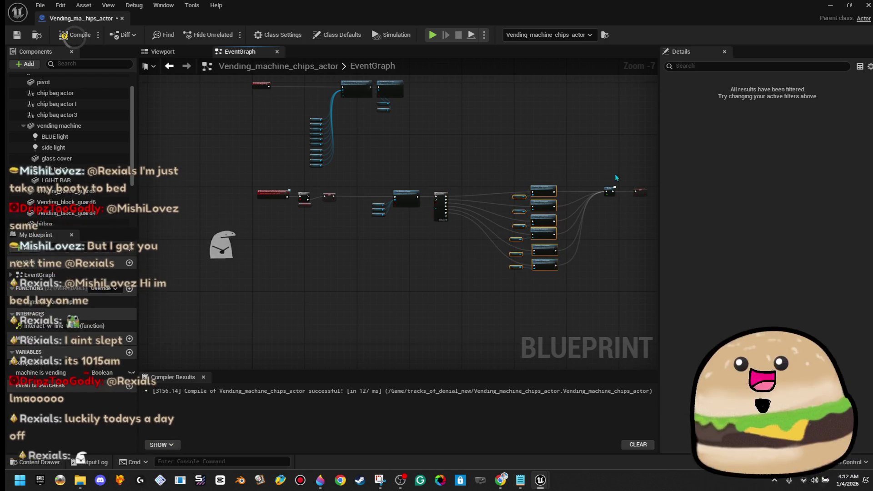
pyautogui.click(611, 156)
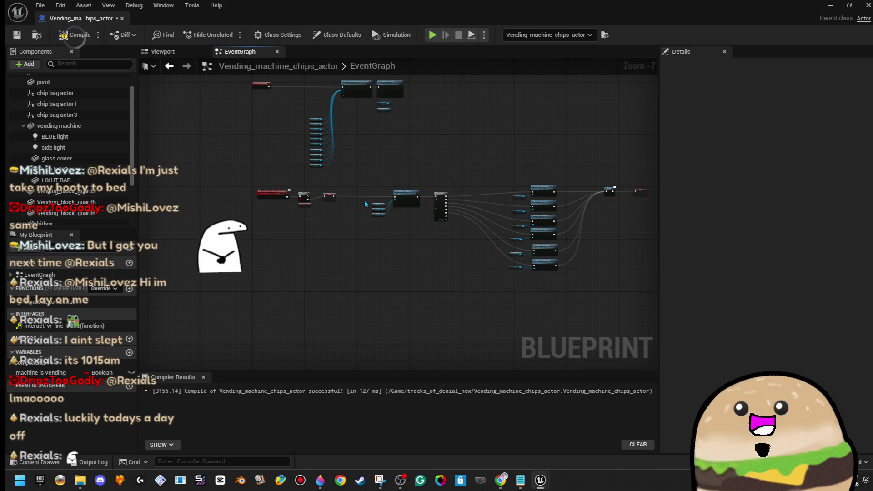
# Nudge Set Hidden in Game and its three light getters to the right.
pyautogui.scroll(6, 359, 195)
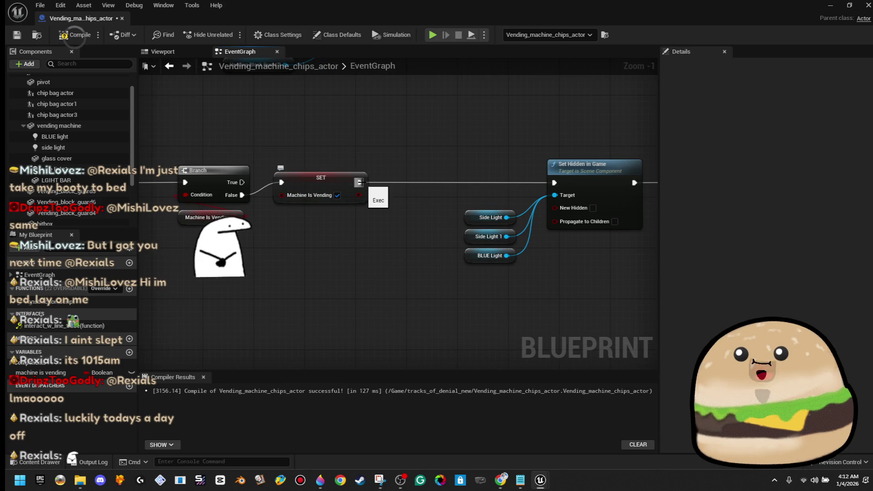
pyautogui.scroll(-5, 414, 162)
pyautogui.moveTo(271, 127)
pyautogui.mouseDown()
pyautogui.moveTo(815, 306)
pyautogui.moveTo(287, 294)
pyautogui.mouseUp()
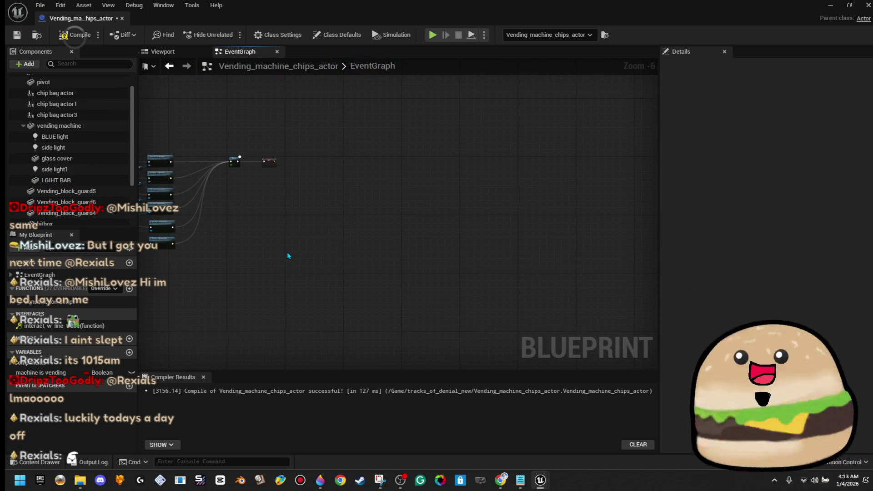
pyautogui.moveTo(287, 247)
pyautogui.mouseDown()
pyautogui.moveTo(468, 247)
pyautogui.moveTo(450, 257)
pyautogui.mouseUp()
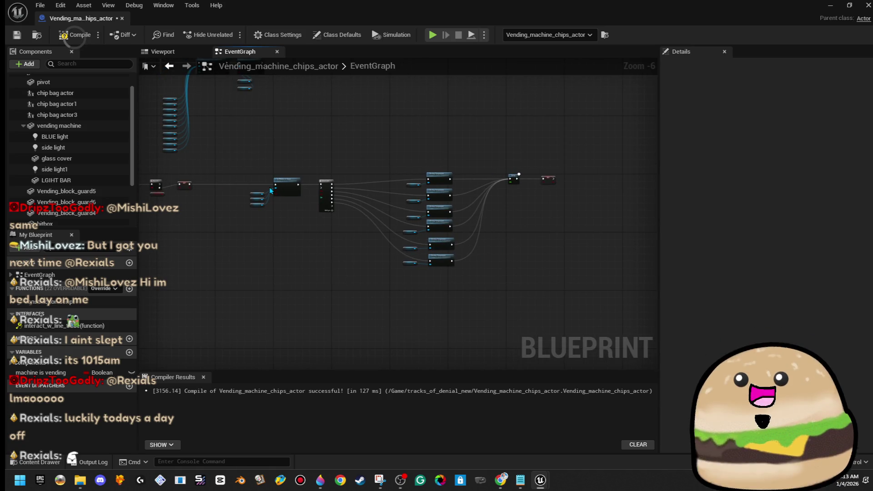
pyautogui.scroll(5, 272, 190)
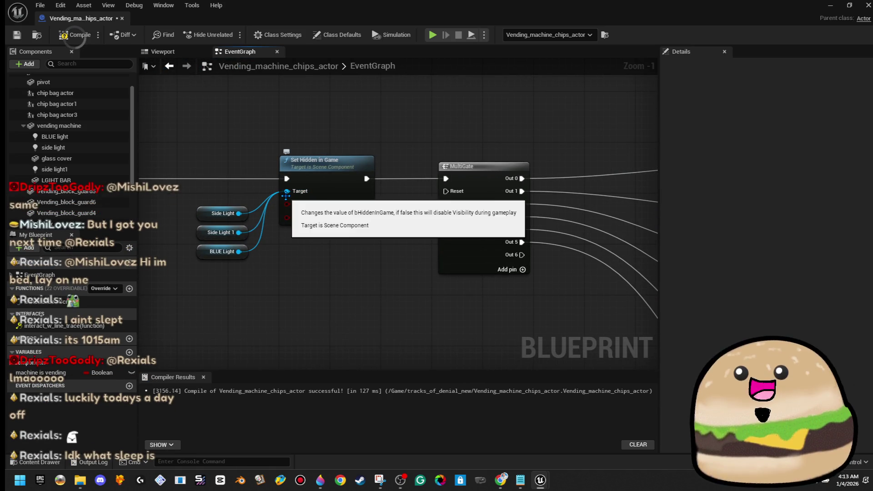
pyautogui.moveTo(170, 220); pyautogui.dragTo(501, 217)
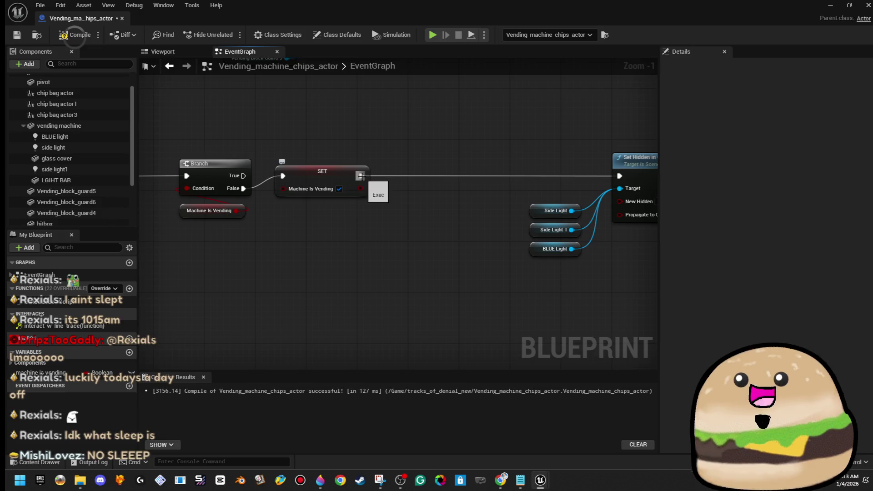
pyautogui.scroll(-4, 412, 181)
pyautogui.moveTo(473, 169); pyautogui.dragTo(523, 234)
pyautogui.press('f')
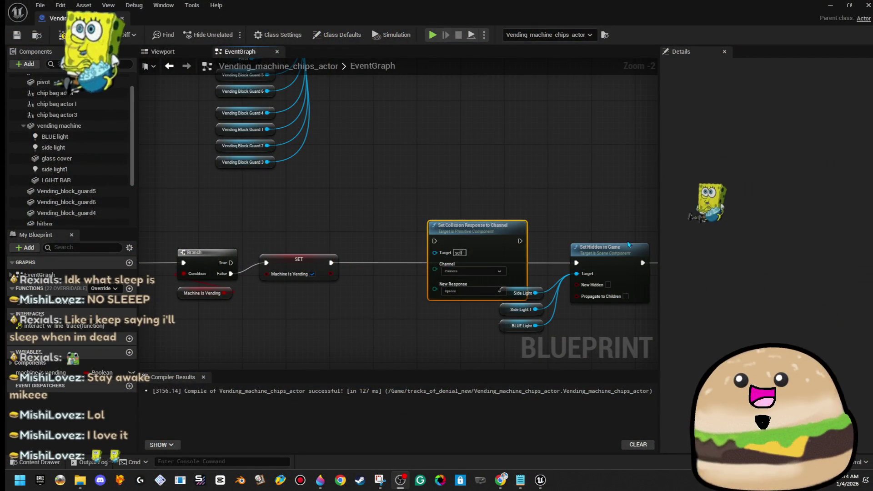
# Place Set Collision Response to Channel (Camera, Ignore) after SET and wire it into Set Hidden in Game.
pyautogui.moveTo(487, 230)
pyautogui.mouseDown()
pyautogui.moveTo(449, 265)
pyautogui.moveTo(450, 252)
pyautogui.moveTo(578, 267)
pyautogui.mouseUp()
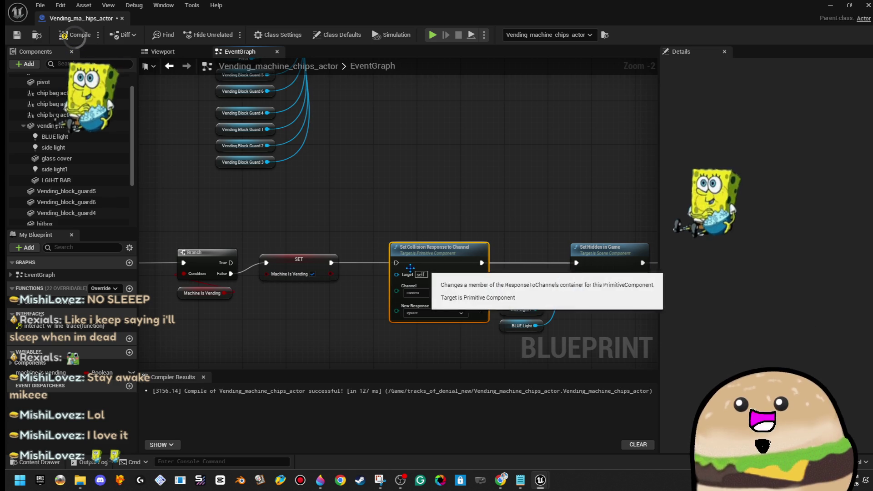
pyautogui.moveTo(331, 263); pyautogui.dragTo(331, 264)
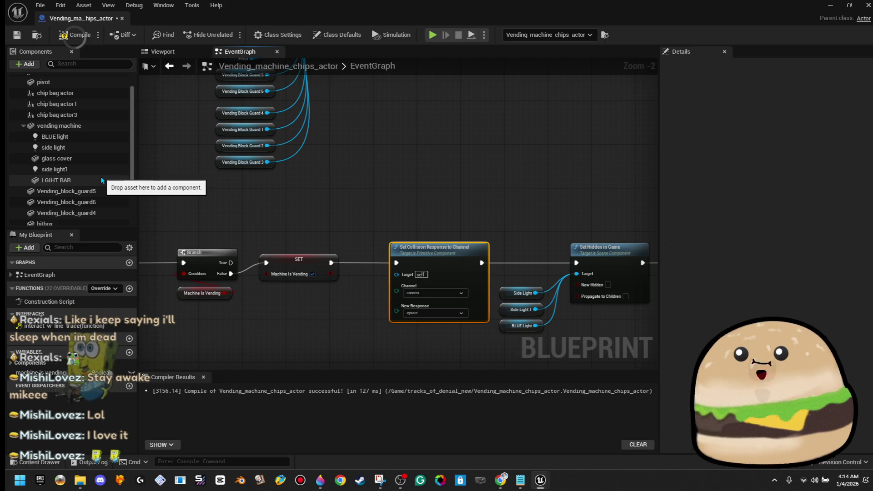
pyautogui.scroll(-2, 101, 180)
pyautogui.moveTo(101, 180)
pyautogui.mouseDown()
pyautogui.moveTo(416, 295)
pyautogui.moveTo(398, 276)
pyautogui.mouseUp()
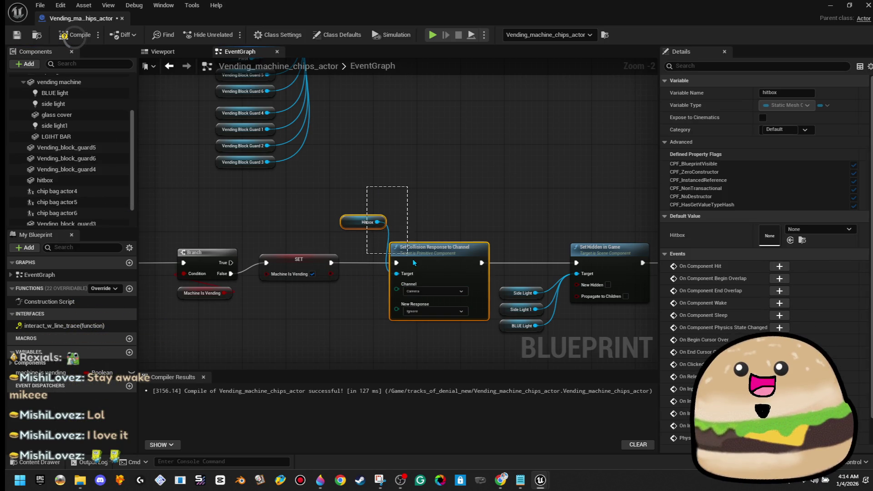
# Paste the copied Hitbox collision nodes after SET Machine Is Vending, with Camera set to Block.
pyautogui.rightClick(411, 256)
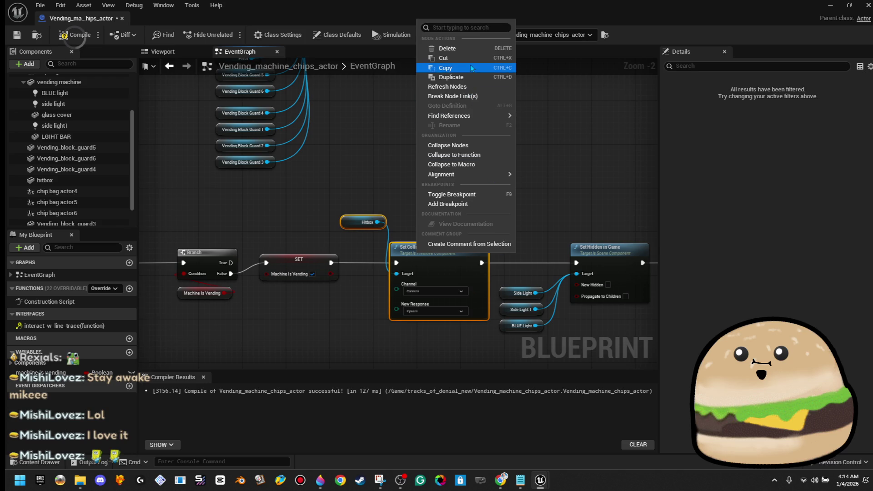
pyautogui.click(471, 68)
pyautogui.scroll(-3, 538, 179)
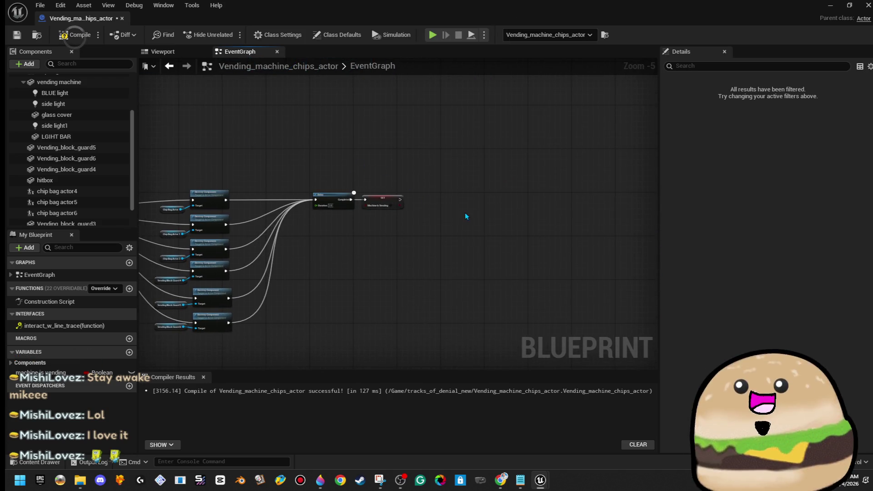
pyautogui.scroll(4, 425, 196)
pyautogui.hotkey('ctrl', 'v')
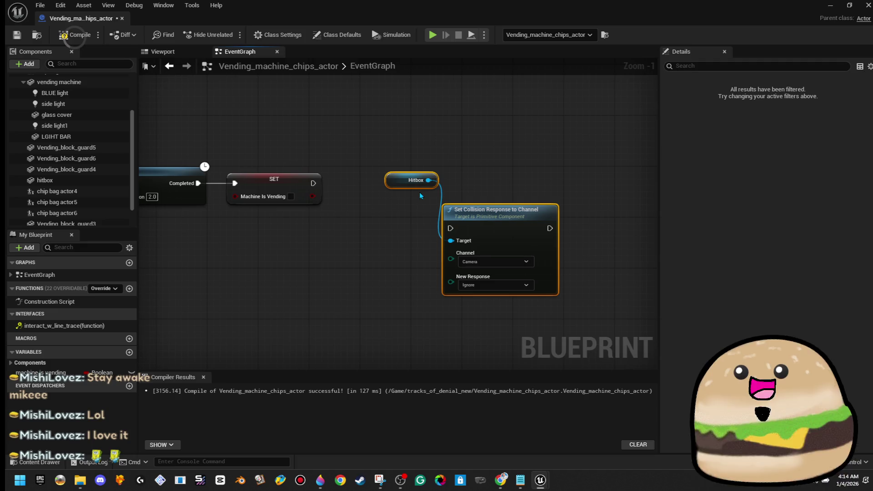
pyautogui.moveTo(453, 210)
pyautogui.mouseDown()
pyautogui.moveTo(377, 154)
pyautogui.moveTo(314, 187)
pyautogui.mouseUp()
pyautogui.click(411, 222)
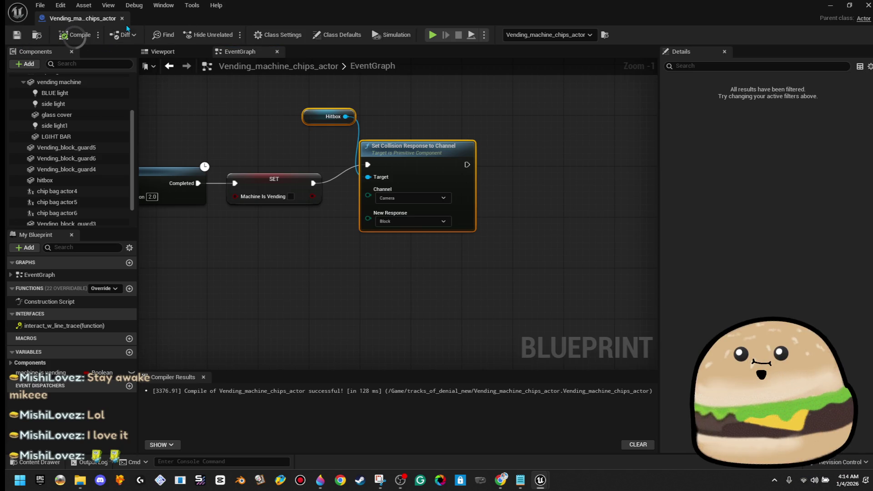
pyautogui.click(163, 51)
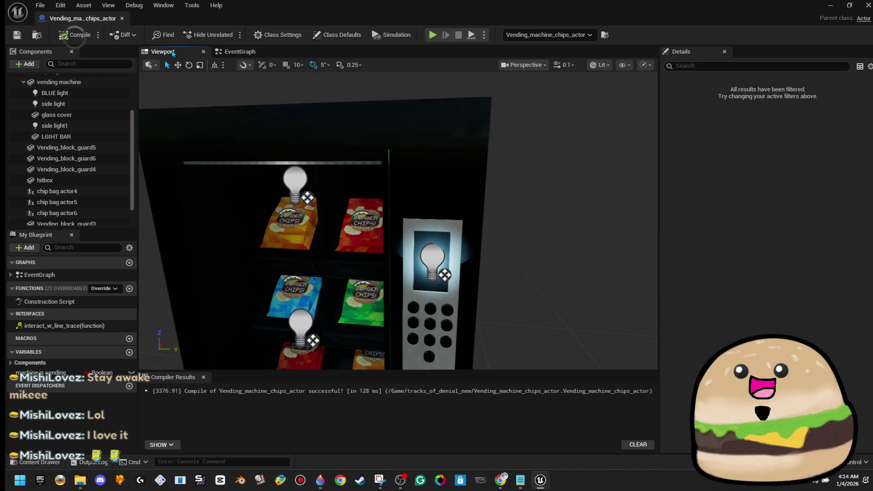
# Close the Blueprint, play the level from a viewport spot, then stop the session.
pyautogui.click(122, 18)
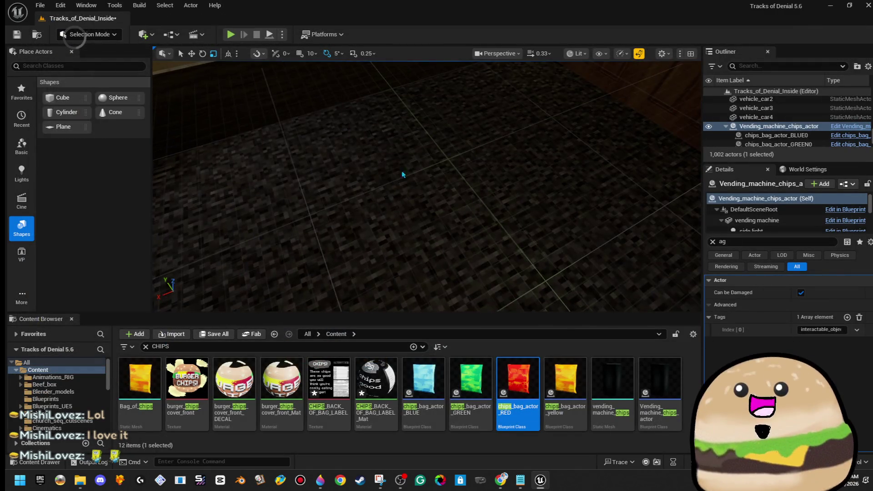
pyautogui.rightClick(402, 174)
pyautogui.click(483, 457)
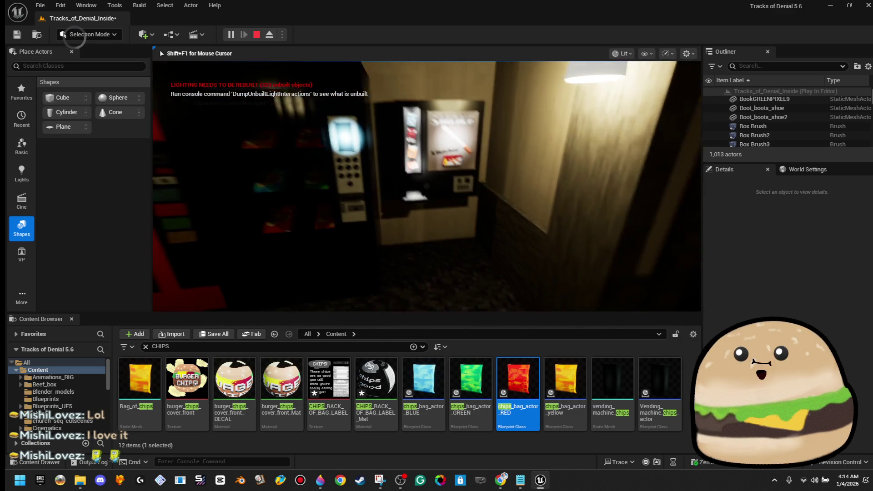
pyautogui.press('Escape')
# Reopen the Vending_machine_chips_actor Blueprint from the machine's context menu.
pyautogui.rightClick(323, 121)
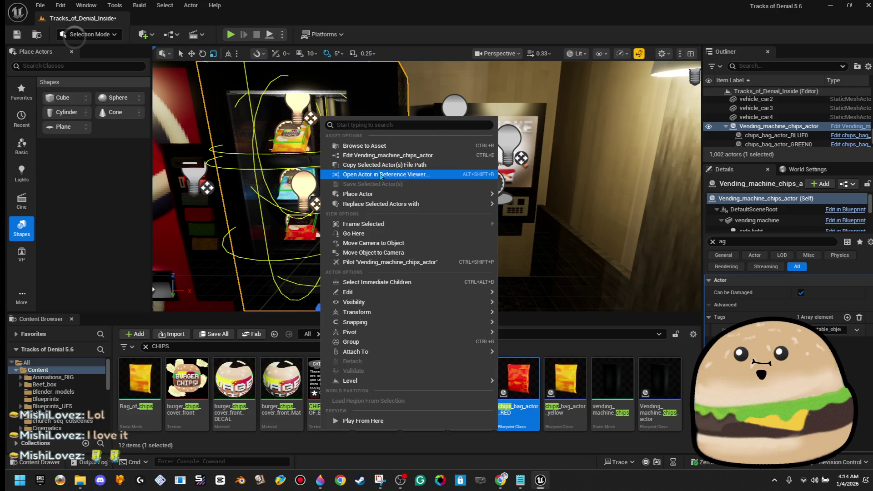
pyautogui.click(388, 156)
pyautogui.scroll(-7, 336, 207)
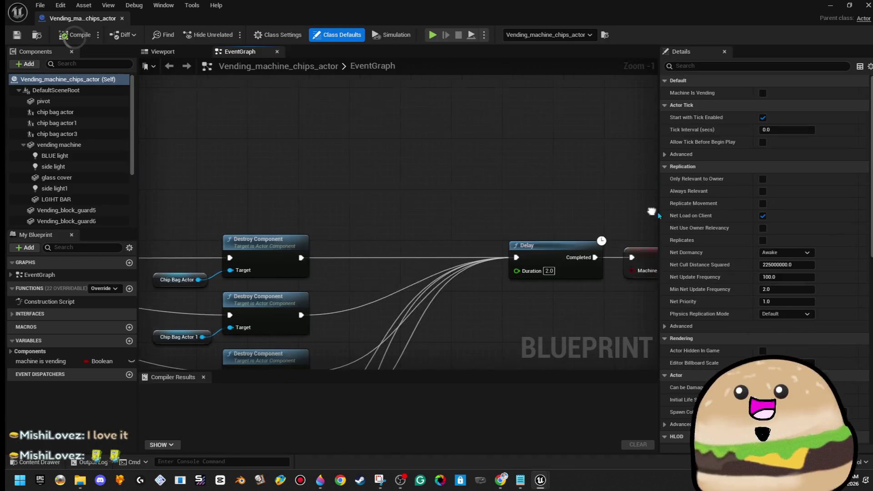
# Add a BLUE Light getter below Side Light 1, wire it into Set Hidden in Game's Target, and close the Blueprint.
pyautogui.scroll(6, 336, 207)
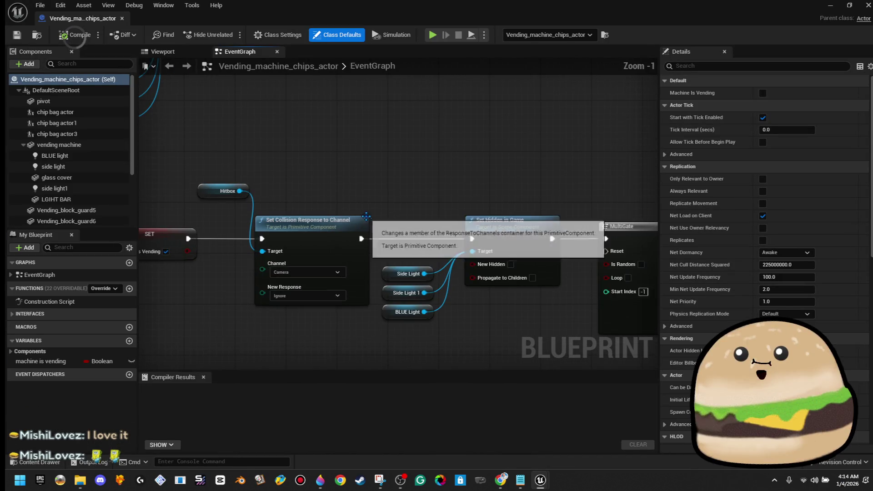
pyautogui.moveTo(355, 142); pyautogui.dragTo(455, 328)
pyautogui.moveTo(279, 111); pyautogui.dragTo(252, 220)
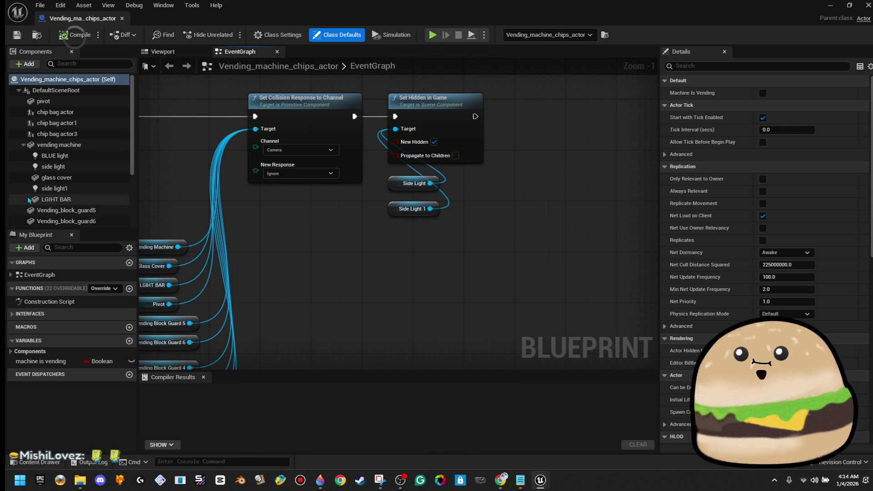
pyautogui.moveTo(54, 156)
pyautogui.mouseDown()
pyautogui.moveTo(129, 165)
pyautogui.moveTo(396, 166)
pyautogui.moveTo(415, 156)
pyautogui.moveTo(401, 130)
pyautogui.mouseUp()
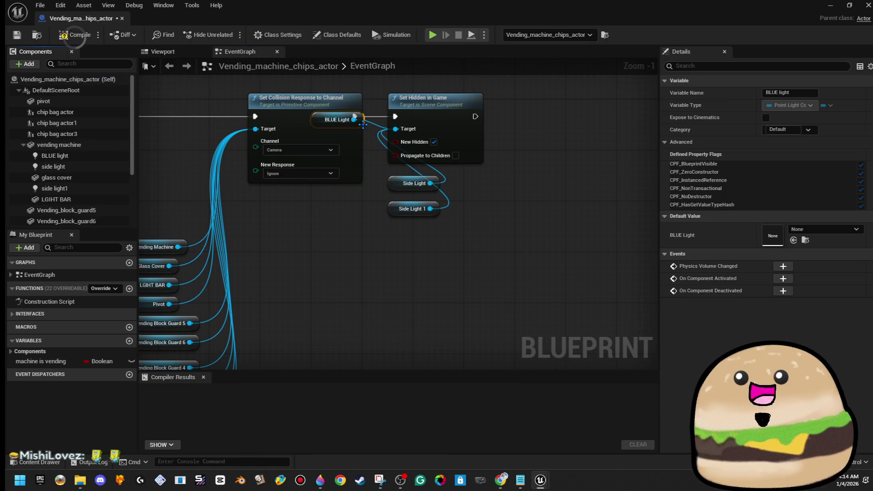
pyautogui.moveTo(343, 138); pyautogui.dragTo(413, 233)
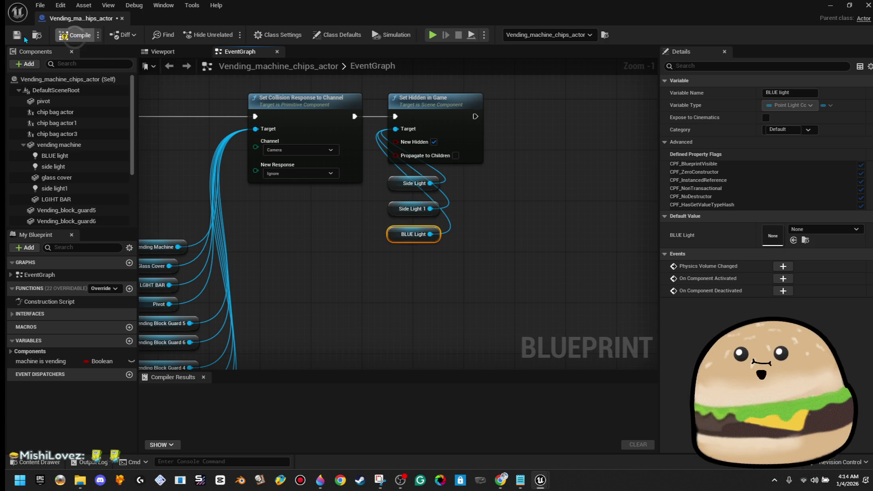
pyautogui.click(123, 20)
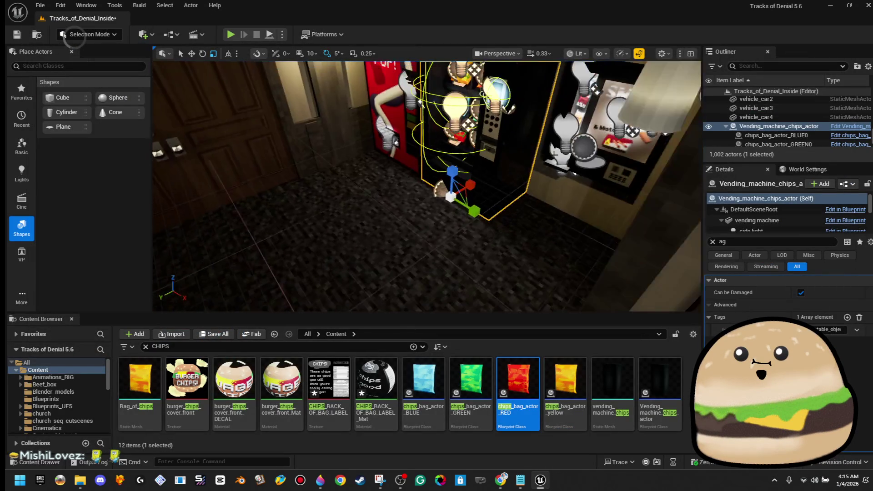
# Play from here in fullscreen, walk to the machine and buy a chips bag.
pyautogui.rightClick(471, 168)
pyautogui.moveTo(536, 392)
pyautogui.click(545, 460)
pyautogui.press('F11')
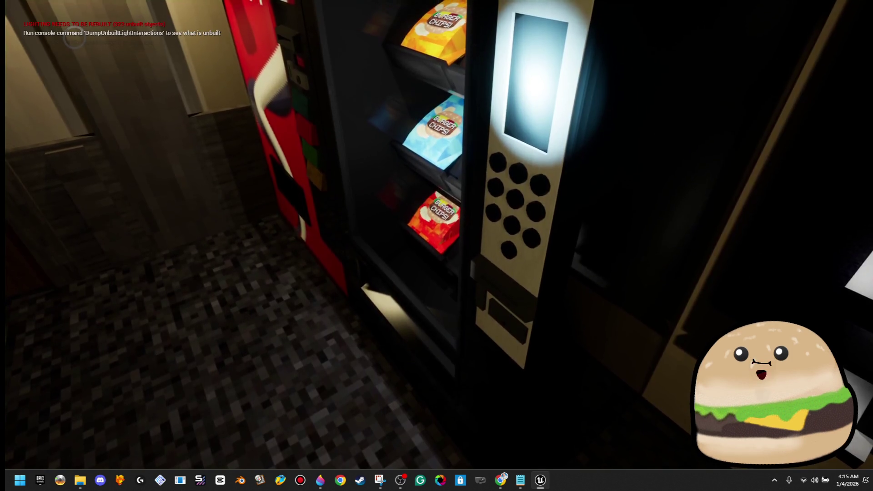
pyautogui.press('s')
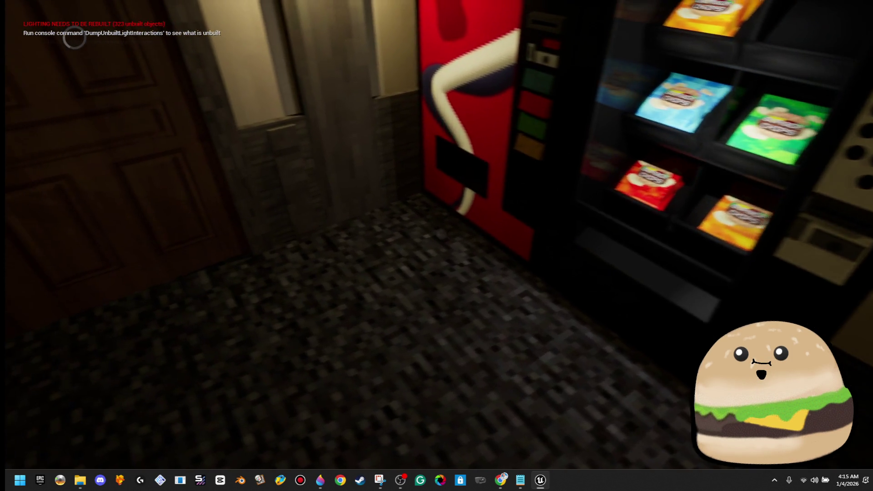
pyautogui.press('w')
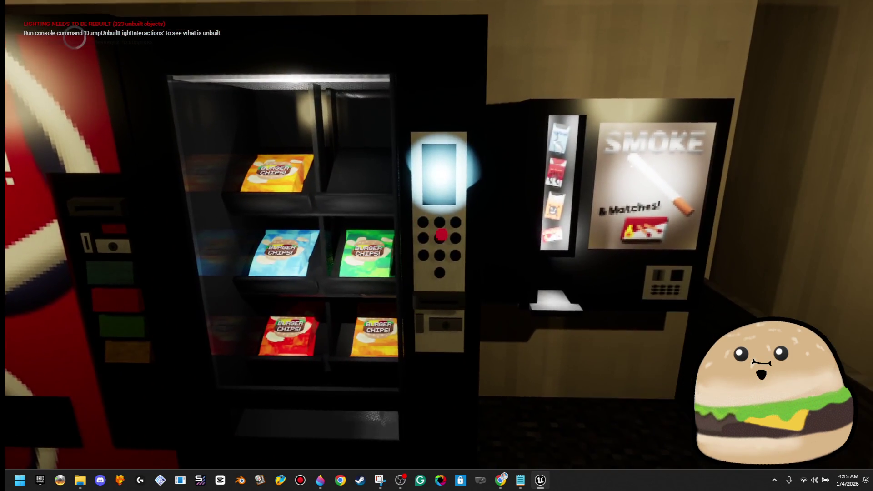
pyautogui.click(442, 235)
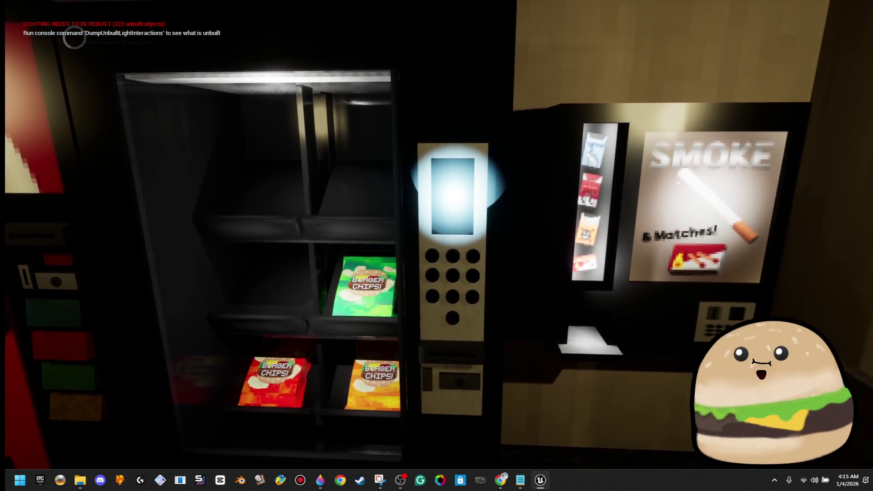
# End the play session and reopen the Vending_machine_chips_actor Blueprint.
pyautogui.press('Escape')
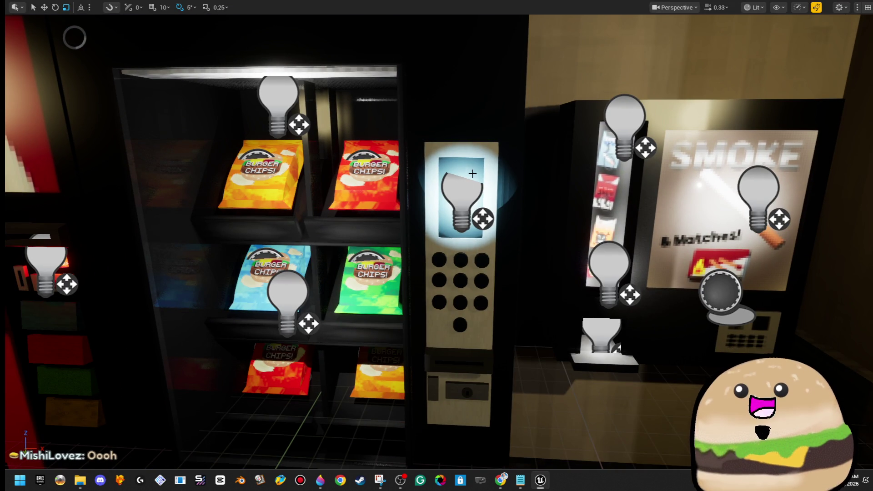
pyautogui.rightClick(476, 176)
pyautogui.click(500, 196)
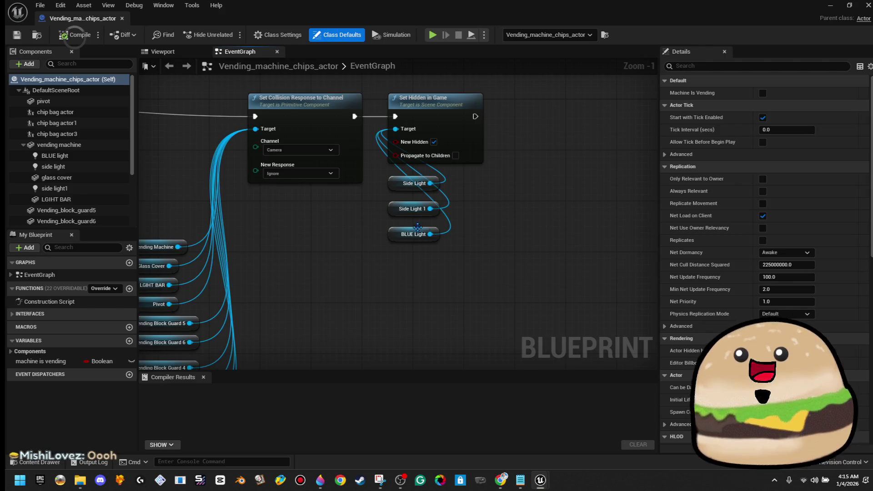
# Replace the old Destroy Component getters with getters for the six Vending Block Guard components.
pyautogui.scroll(-3, 342, 243)
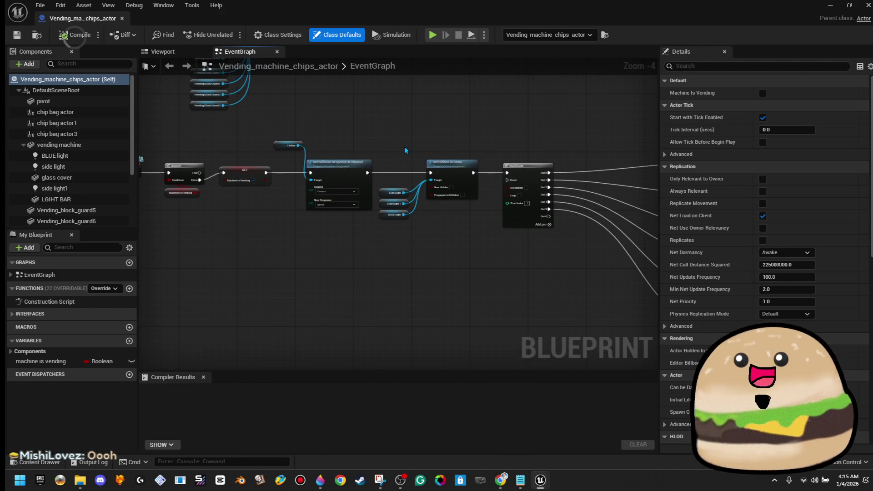
pyautogui.moveTo(431, 163); pyautogui.dragTo(191, 167)
pyautogui.moveTo(487, 263); pyautogui.dragTo(437, 230)
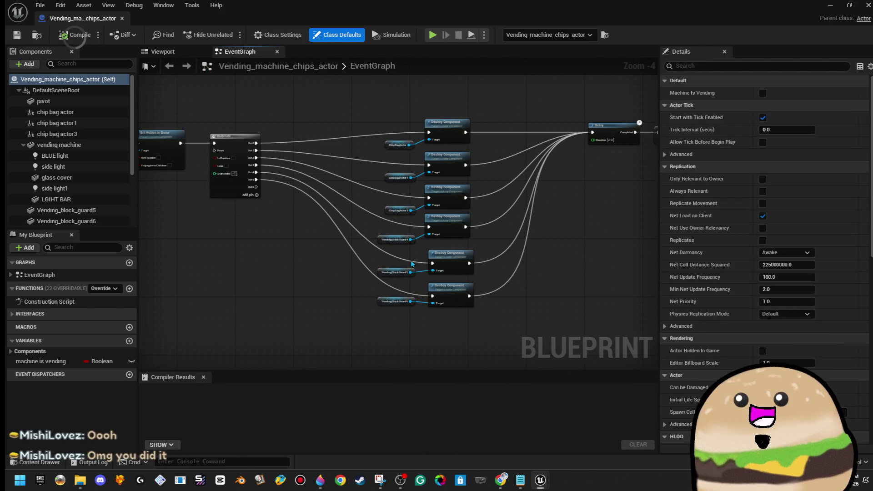
pyautogui.press('Delete')
pyautogui.scroll(-5, 91, 205)
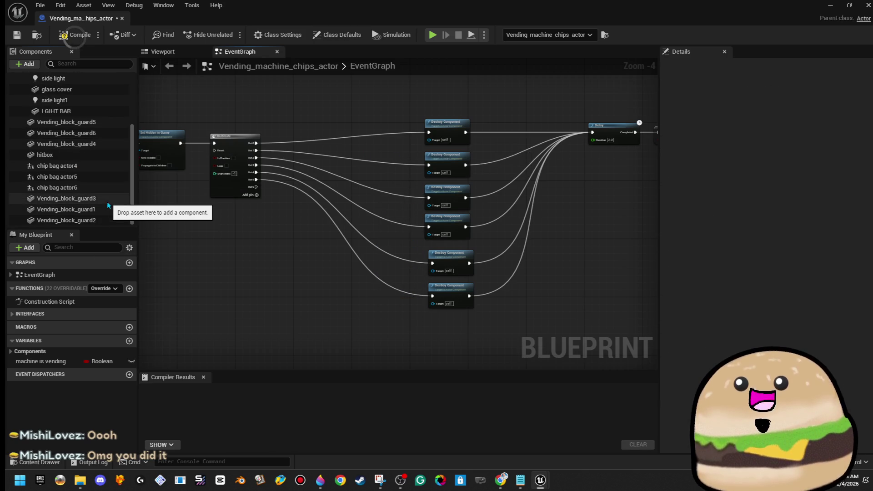
pyautogui.click(107, 202)
pyautogui.hotkey('shift', 'Down')
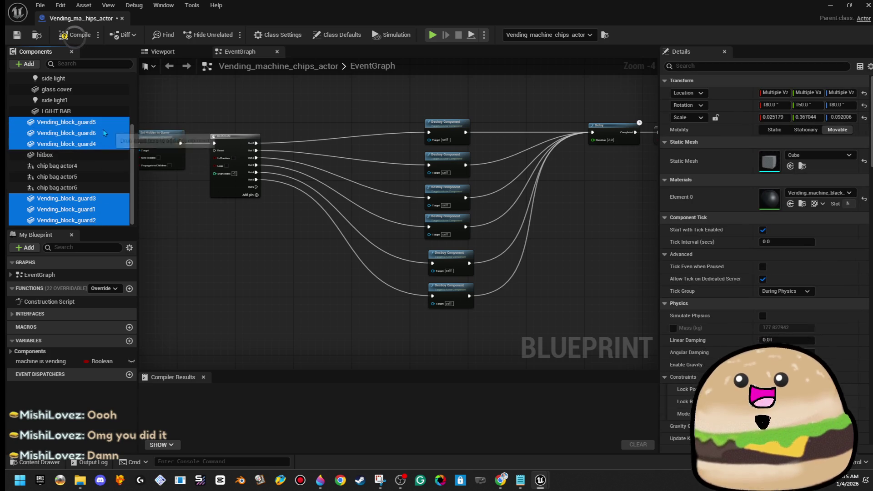
pyautogui.moveTo(254, 276); pyautogui.dragTo(256, 276)
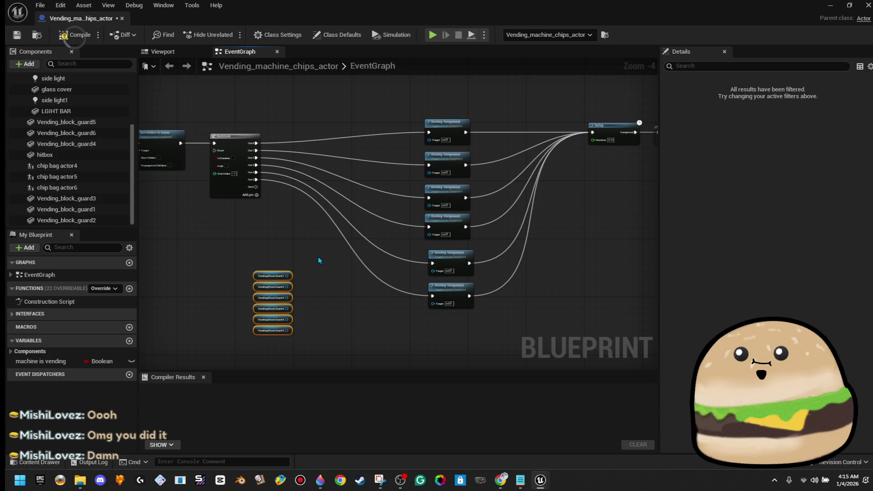
# Arrange the six Vending Block Guard getters in order beside the Destroy Component nodes.
pyautogui.scroll(1, 287, 248)
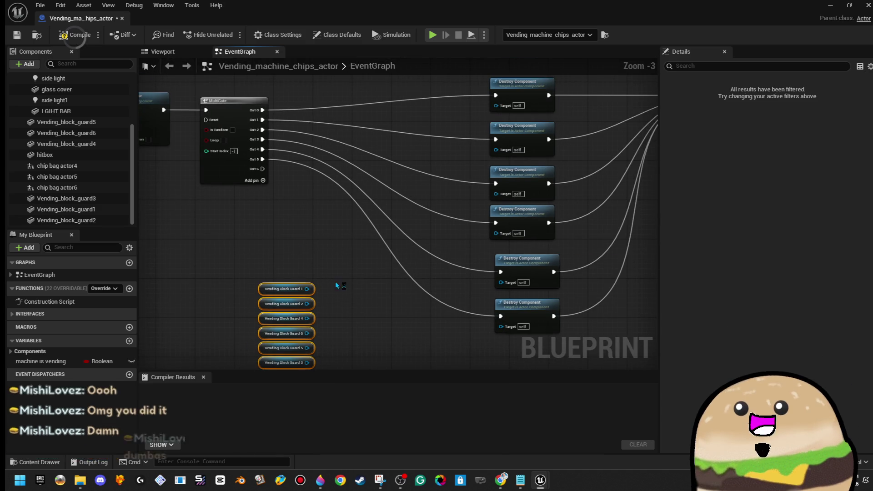
pyautogui.scroll(3, 318, 263)
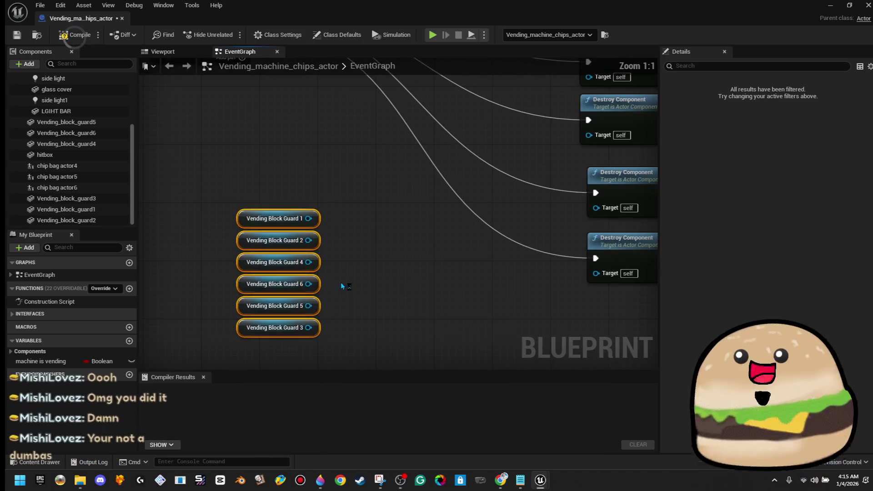
pyautogui.click(321, 268)
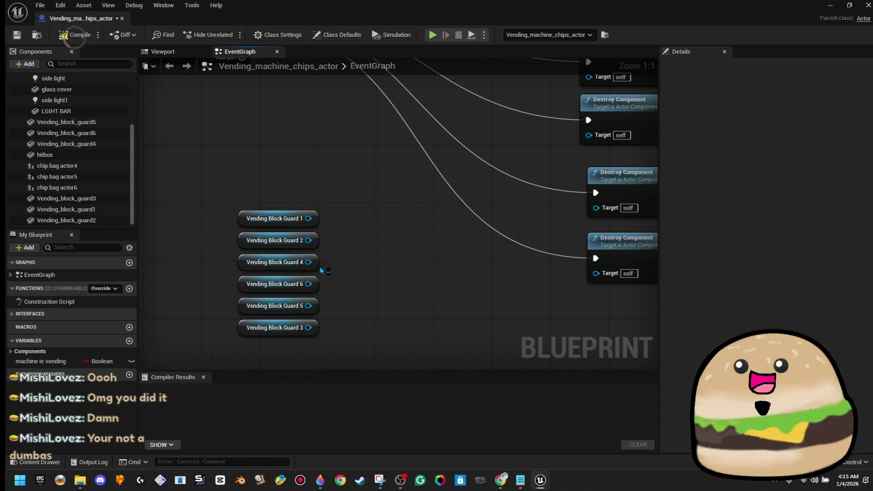
pyautogui.moveTo(315, 283)
pyautogui.mouseDown()
pyautogui.moveTo(315, 276)
pyautogui.moveTo(318, 349)
pyautogui.mouseUp()
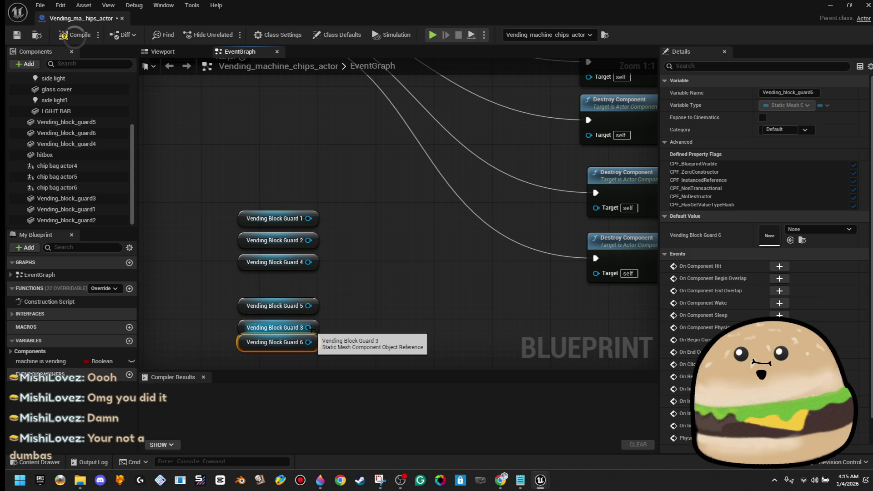
pyautogui.moveTo(305, 269); pyautogui.dragTo(307, 290)
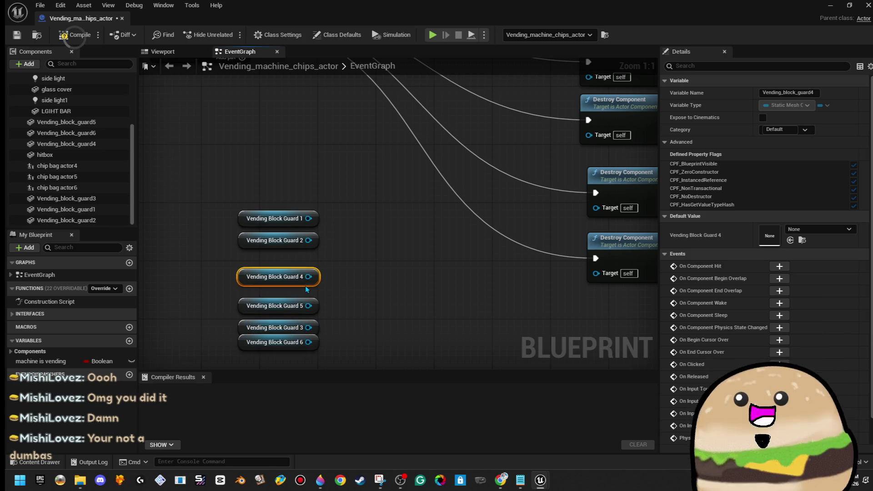
pyautogui.moveTo(316, 328); pyautogui.dragTo(316, 275)
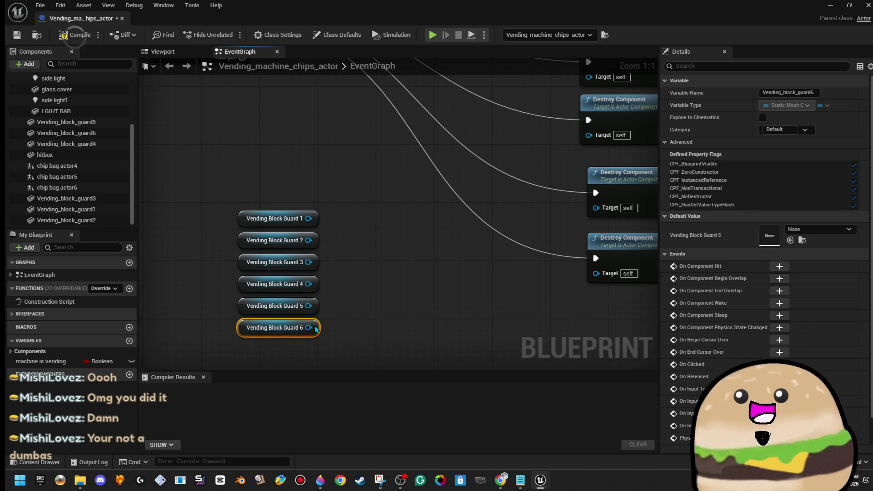
pyautogui.moveTo(333, 220); pyautogui.dragTo(314, 339)
pyautogui.scroll(-3, 340, 255)
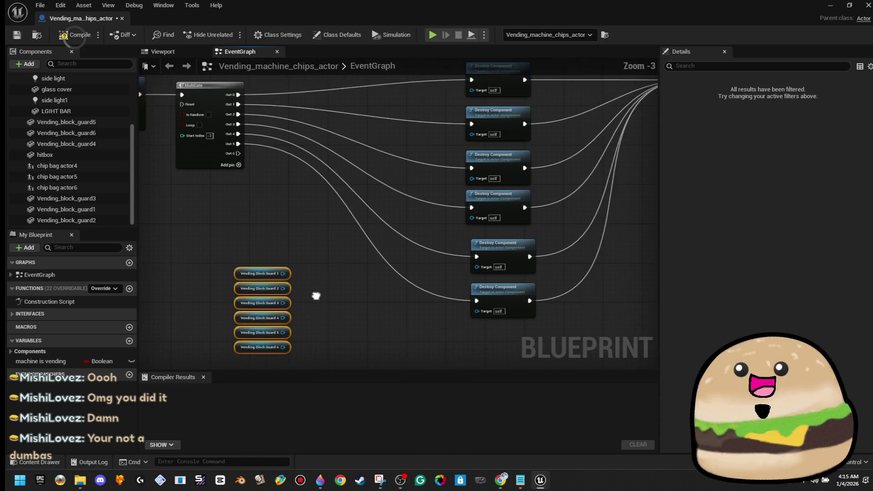
pyautogui.moveTo(255, 289)
pyautogui.mouseDown()
pyautogui.moveTo(368, 133)
pyautogui.moveTo(449, 103)
pyautogui.moveTo(466, 107)
pyautogui.mouseUp()
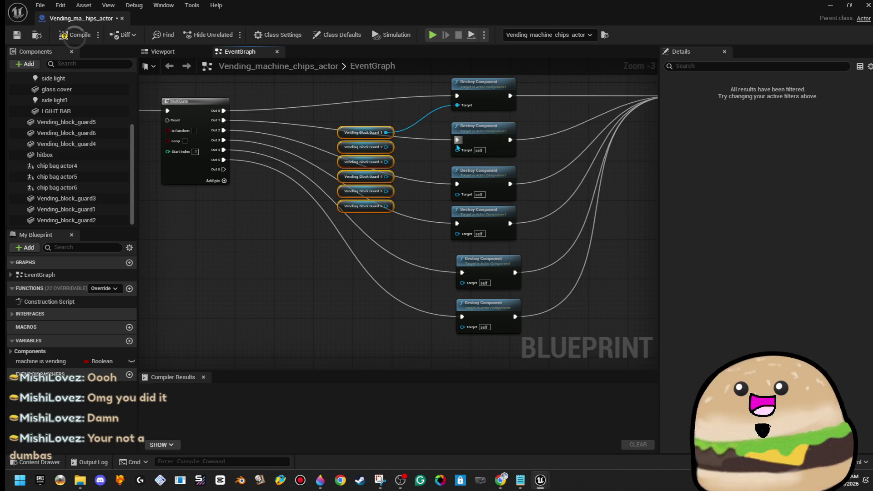
# Wire Vending Block Guard 2, 3, 4 and 6 to their Destroy Component Targets.
pyautogui.moveTo(458, 151)
pyautogui.mouseDown()
pyautogui.moveTo(385, 148)
pyautogui.moveTo(388, 170)
pyautogui.mouseUp()
pyautogui.moveTo(462, 201); pyautogui.dragTo(462, 199)
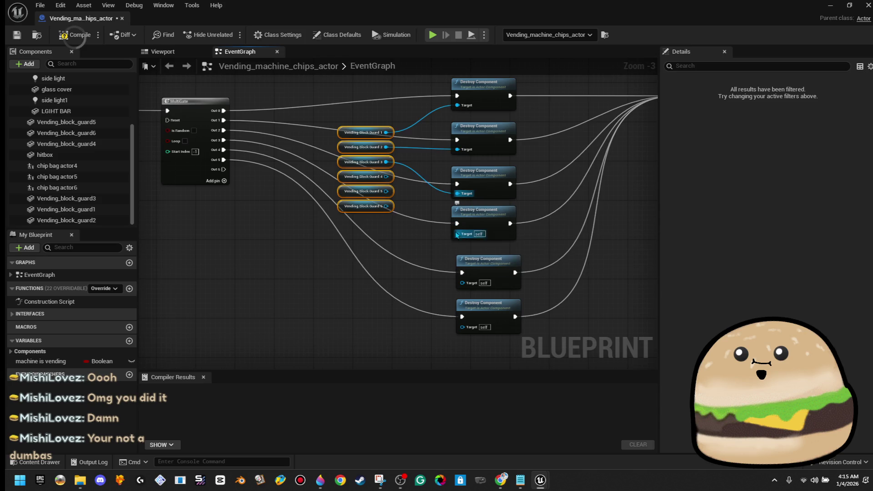
pyautogui.moveTo(456, 234); pyautogui.dragTo(455, 234)
pyautogui.moveTo(388, 179); pyautogui.dragTo(462, 284)
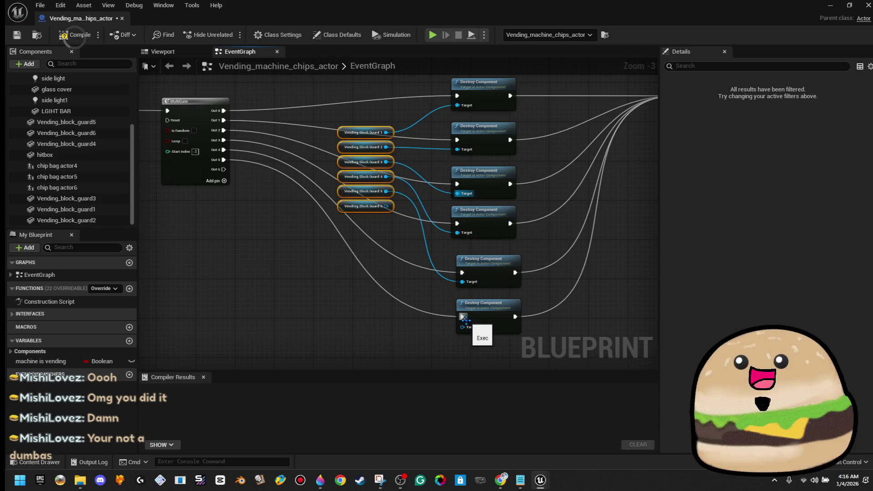
pyautogui.moveTo(465, 328); pyautogui.dragTo(386, 206)
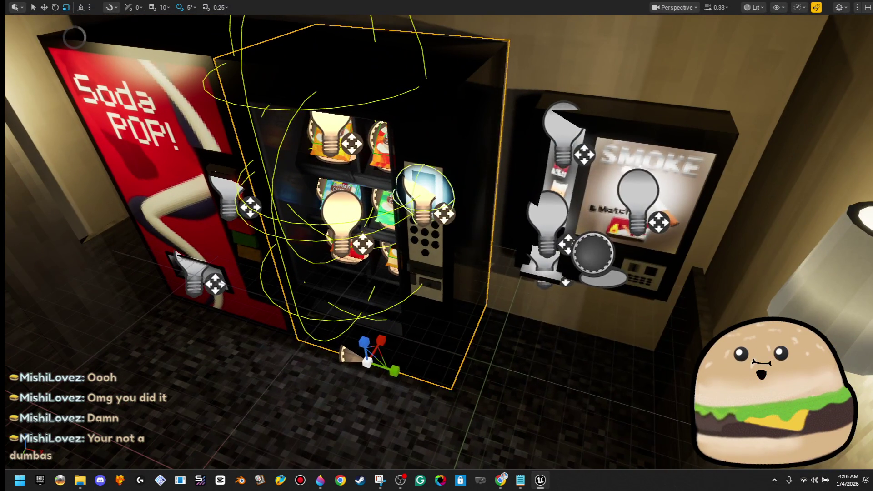
pyautogui.rightClick(506, 107)
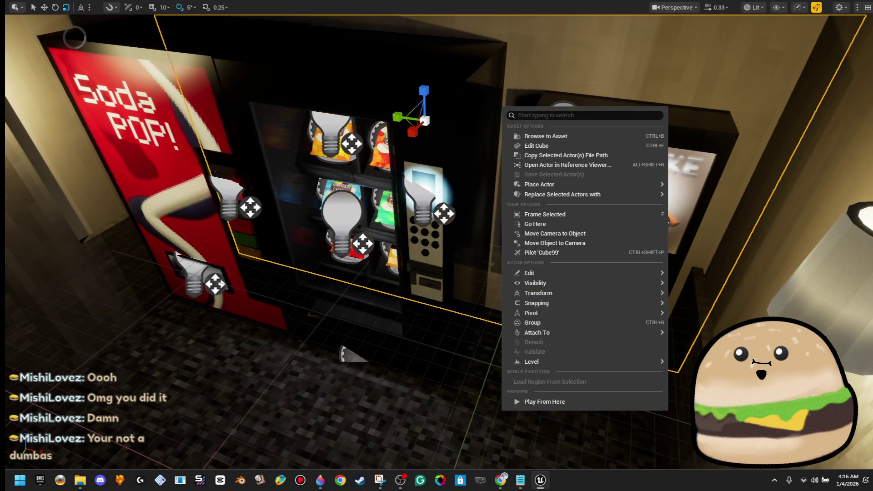
# Play the level from the floor by the machine and walk up to test vending.
pyautogui.moveTo(507, 107); pyautogui.dragTo(355, 219)
pyautogui.rightClick(355, 218)
pyautogui.click(400, 459)
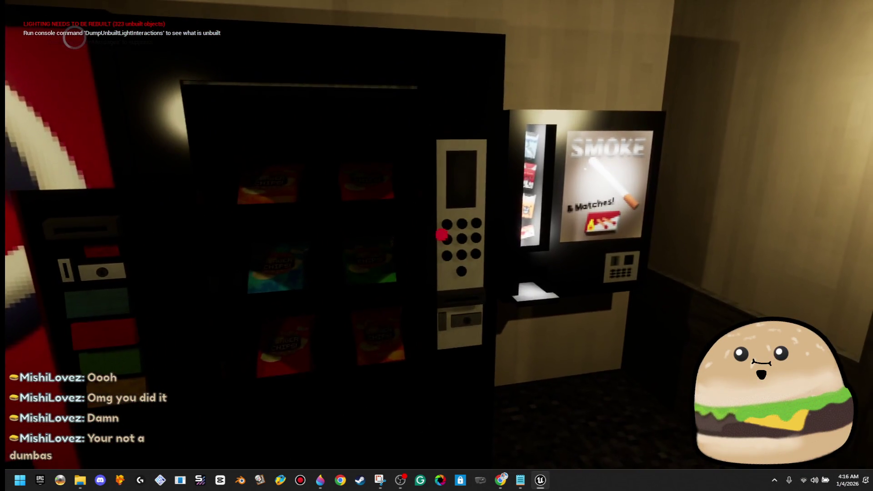
pyautogui.press('w')
pyautogui.press('w')
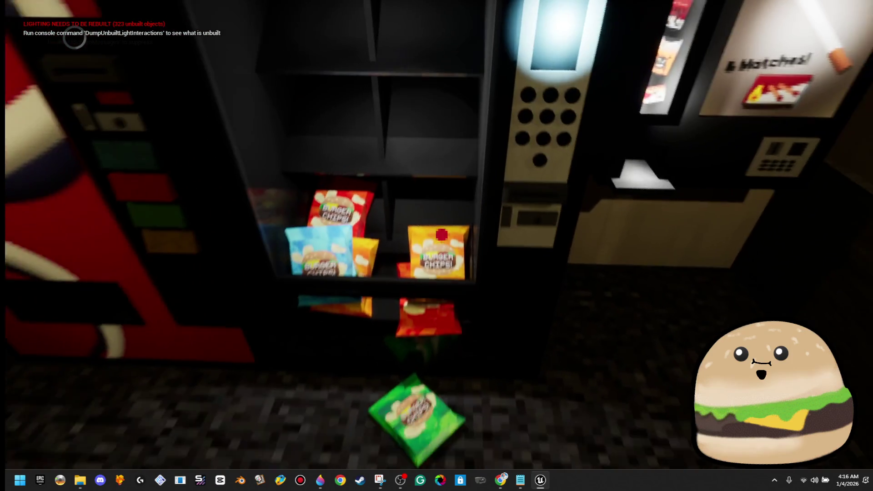
pyautogui.press('Escape')
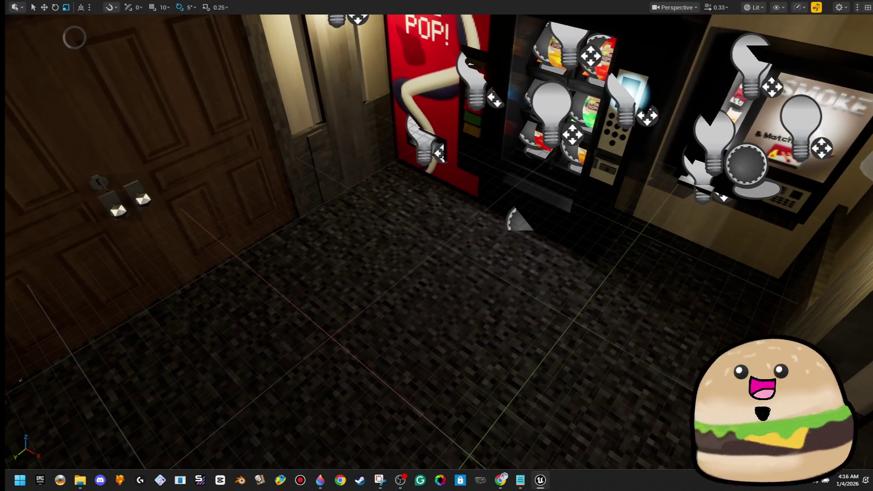
# Run a second play test at the snack machine, then reopen the chips actor Blueprint.
pyautogui.rightClick(400, 358)
pyautogui.click(369, 460)
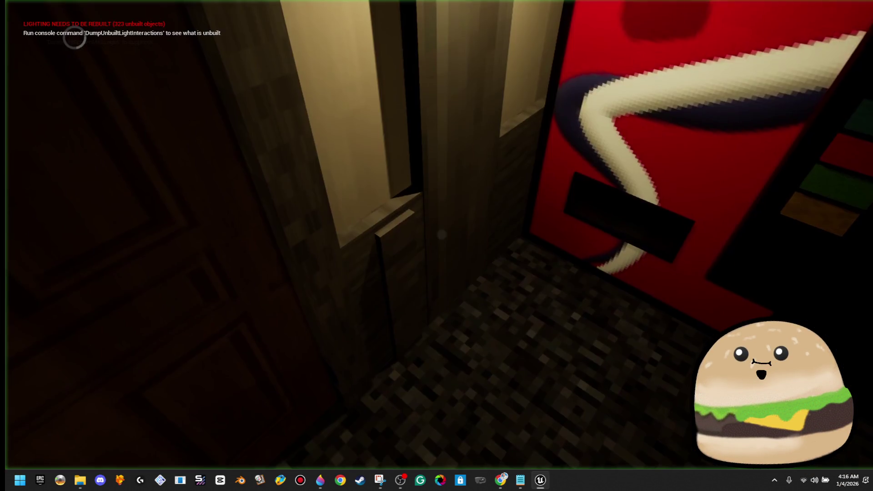
pyautogui.press('w')
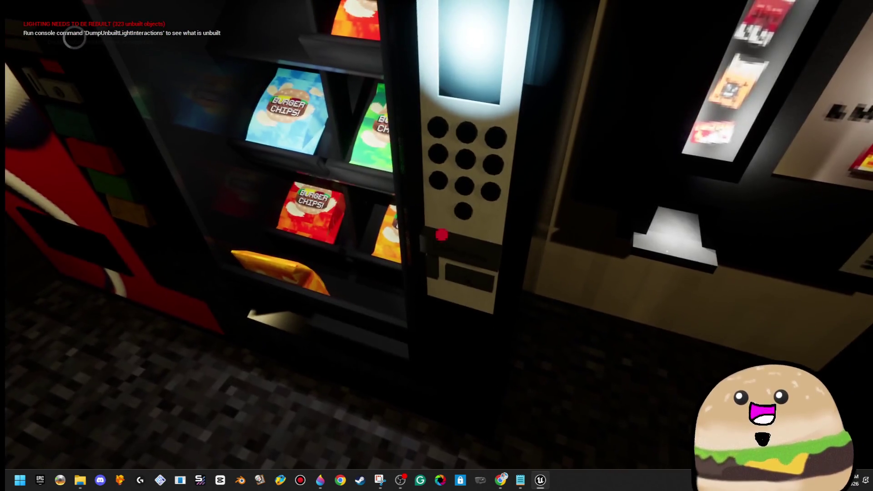
pyautogui.press('Escape')
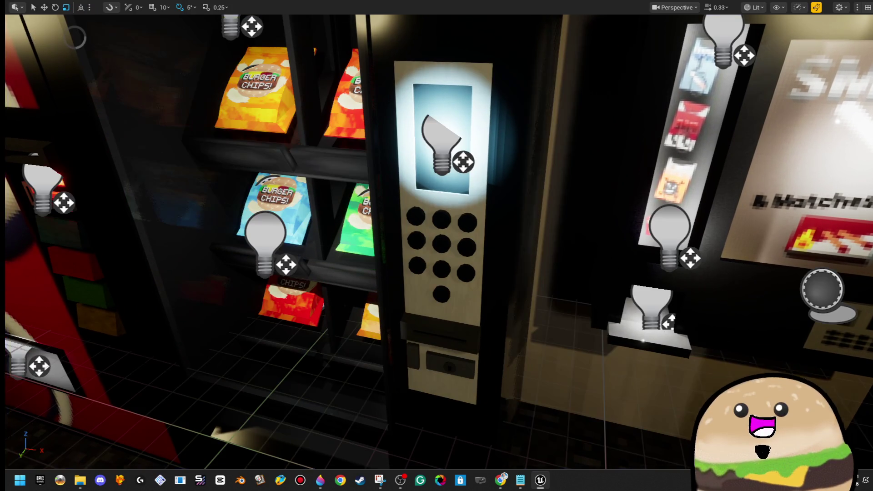
pyautogui.rightClick(474, 134)
pyautogui.click(555, 173)
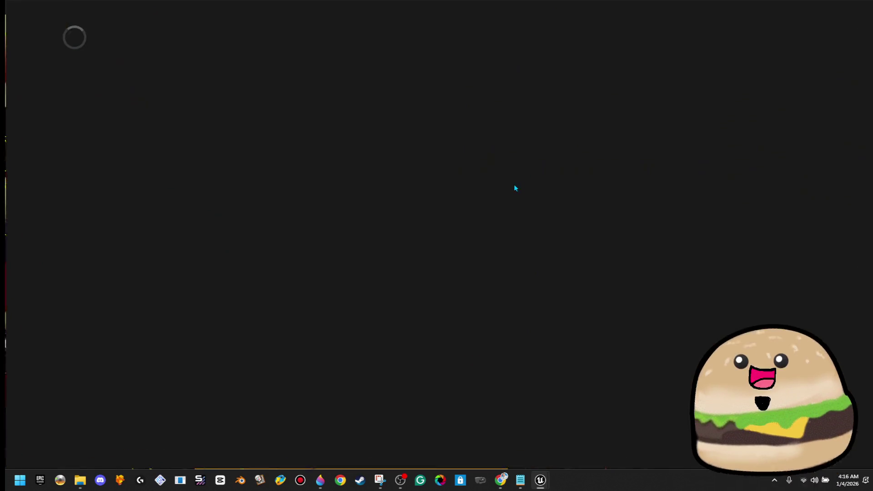
# Show the Blueprint's 3D preview and add a Plane component to the chips actor.
pyautogui.click(199, 53)
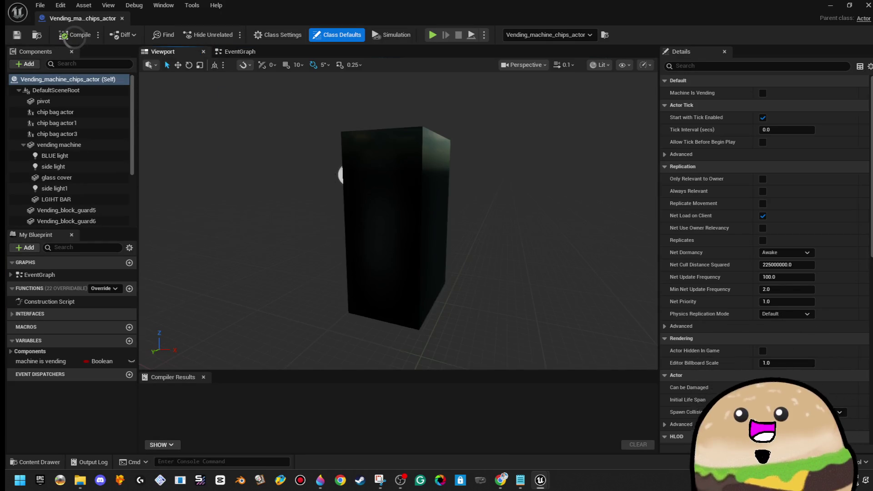
pyautogui.moveTo(308, 351); pyautogui.dragTo(308, 351)
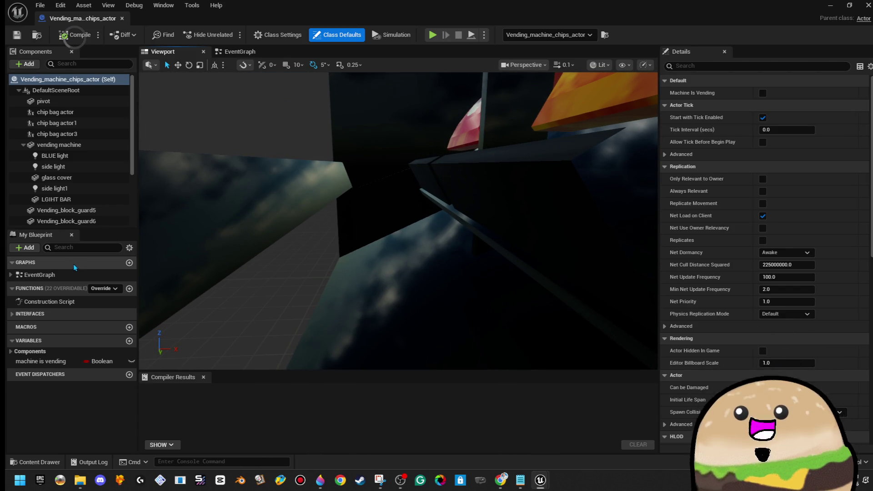
pyautogui.click(28, 64)
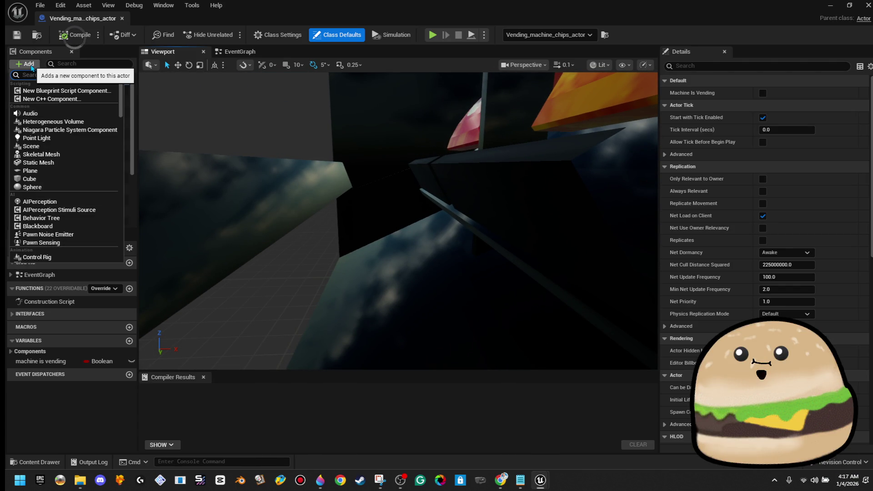
pyautogui.click(55, 171)
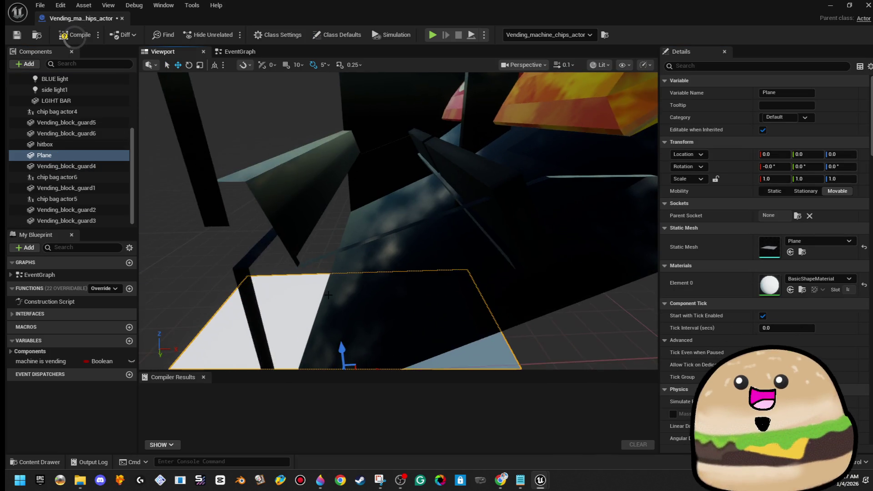
# Tilt the plane to about 70° pitch and position it under the bottom shelf.
pyautogui.press('e')
pyautogui.moveTo(382, 291); pyautogui.dragTo(407, 314)
pyautogui.press('w')
pyautogui.moveTo(355, 308)
pyautogui.mouseDown()
pyautogui.moveTo(416, 152)
pyautogui.moveTo(414, 126)
pyautogui.moveTo(395, 189)
pyautogui.mouseUp()
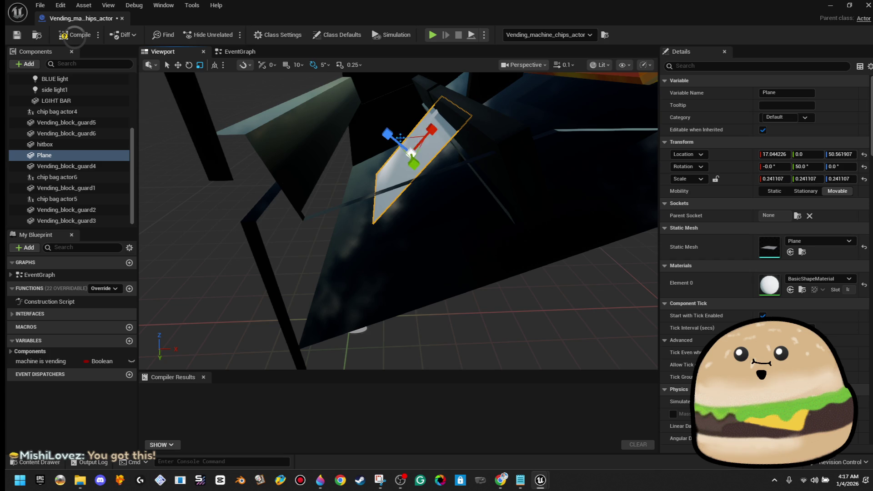
pyautogui.moveTo(392, 108); pyautogui.dragTo(445, 101)
pyautogui.press('w')
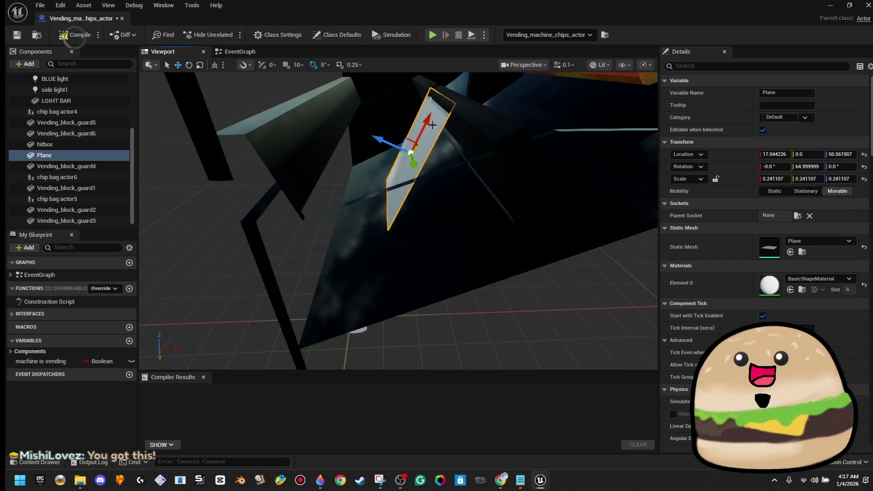
pyautogui.scroll(-1, 409, 134)
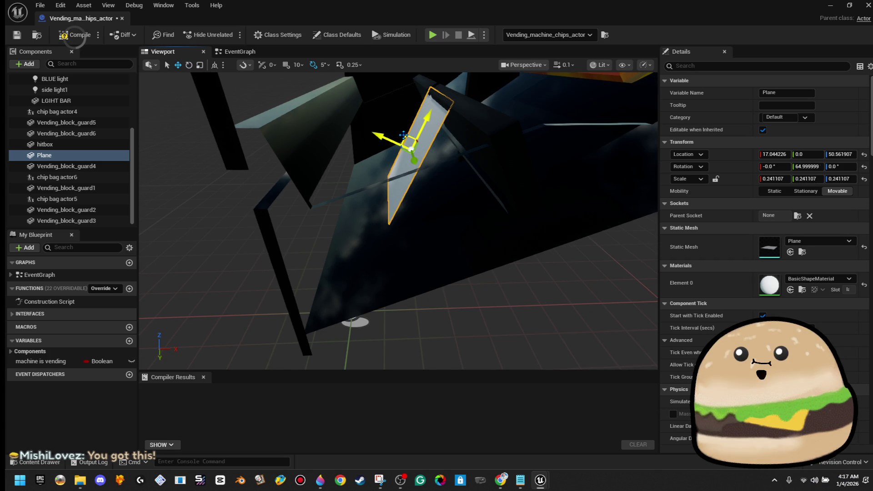
pyautogui.moveTo(403, 136); pyautogui.dragTo(412, 145)
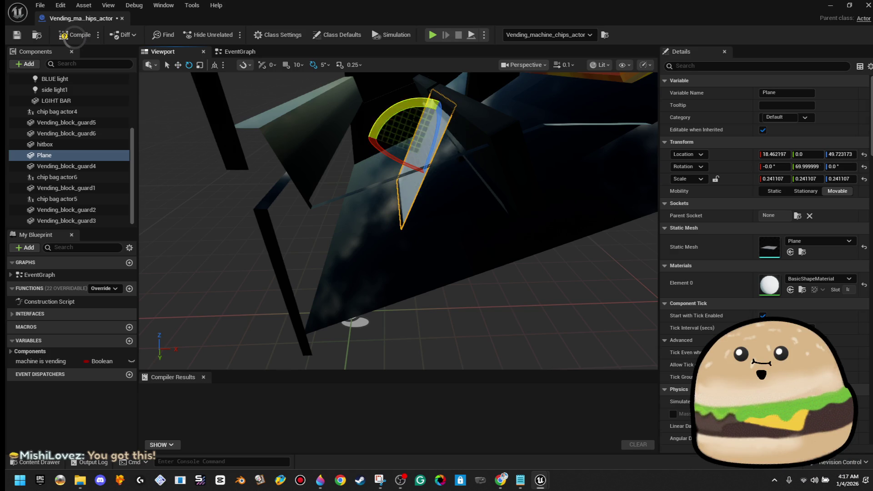
# Scale the plane to about 0.95 on Y, centre it, and compile.
pyautogui.press('r')
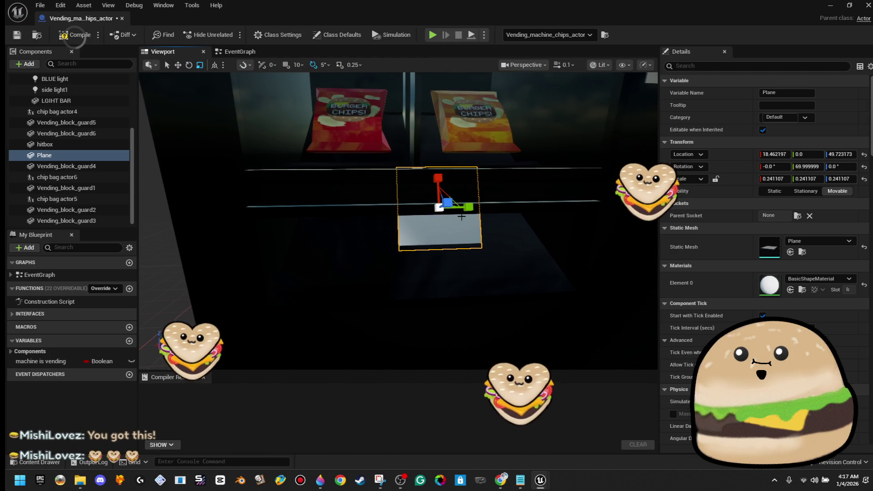
pyautogui.moveTo(462, 217); pyautogui.dragTo(509, 217)
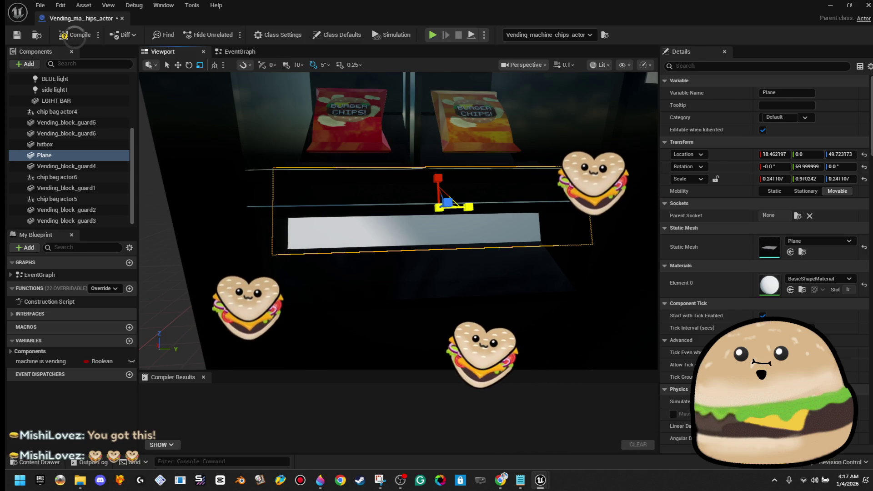
pyautogui.click(75, 37)
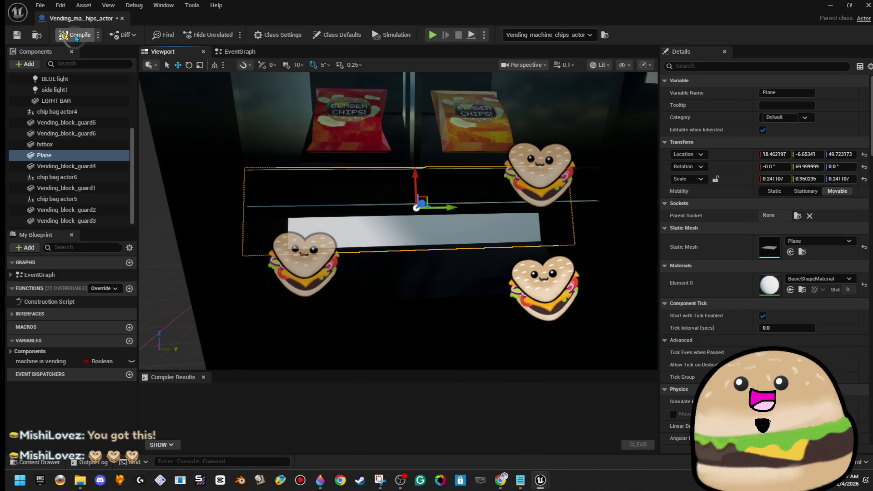
pyautogui.hotkey('alt', 'Tab')
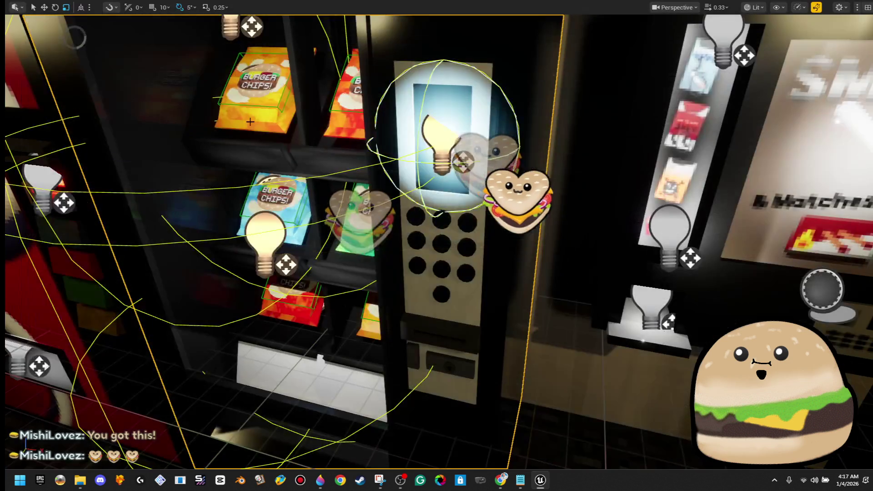
# Run a quick play test from the floor, then fly the editor view into the corridor.
pyautogui.rightClick(270, 166)
pyautogui.click(319, 460)
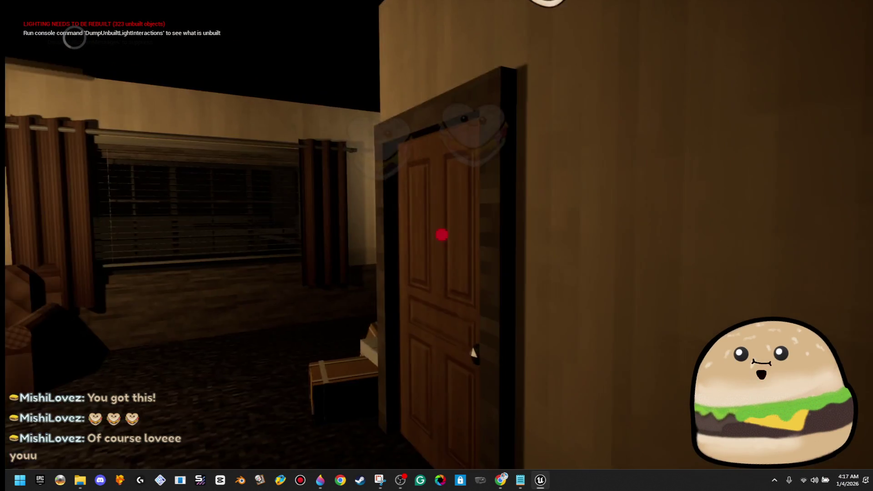
pyautogui.press('w')
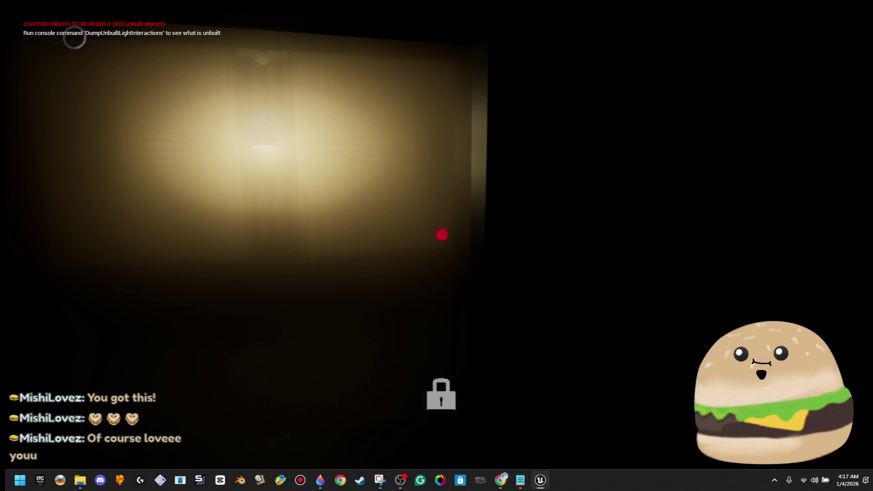
pyautogui.press('Escape')
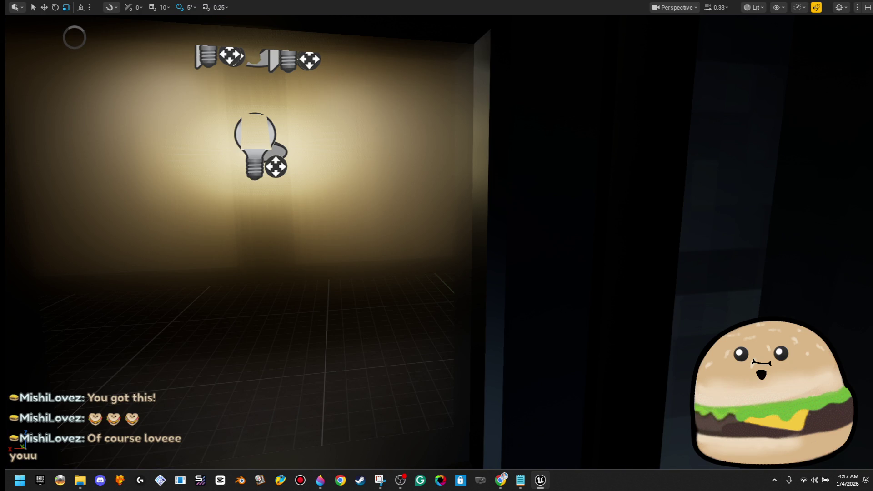
pyautogui.press('w')
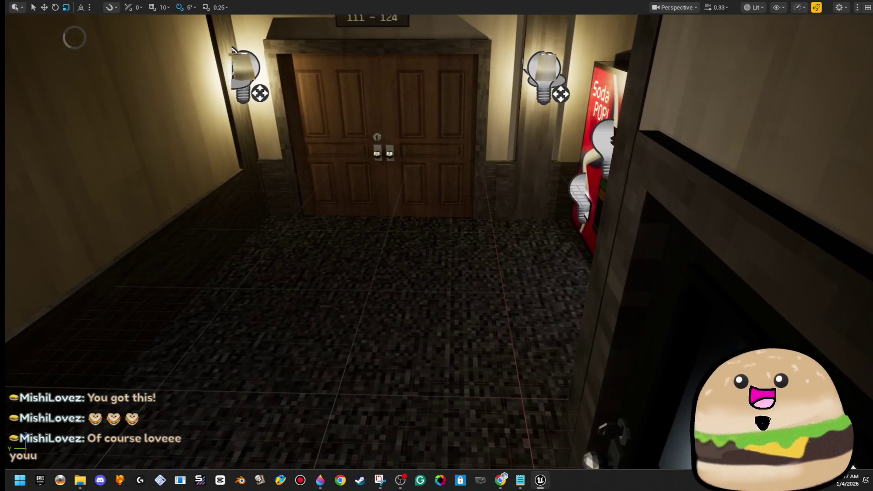
# Play-test beside the vending machines, dropping the green chip bag into the tray, then stop.
pyautogui.rightClick(318, 42)
pyautogui.click(399, 337)
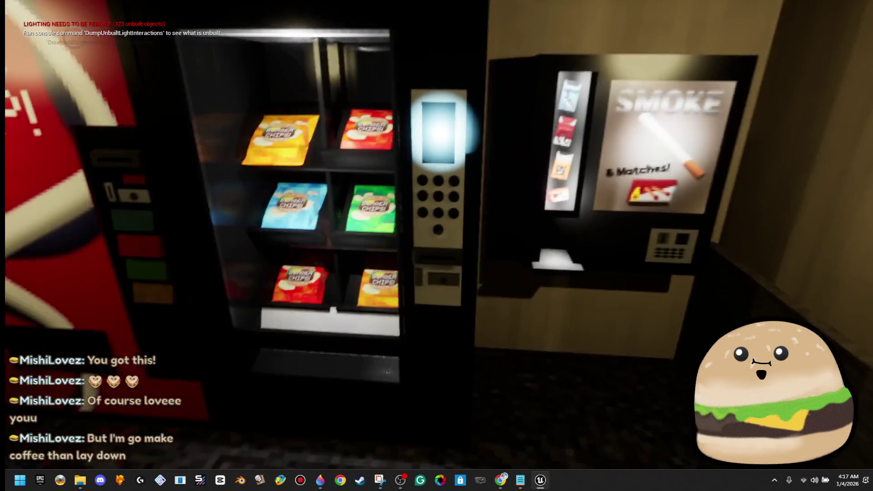
pyautogui.press('e')
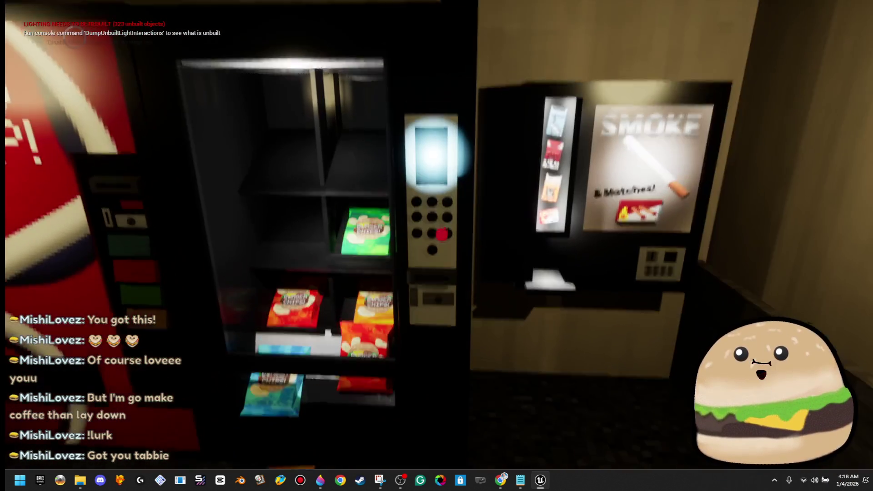
pyautogui.click(436, 245)
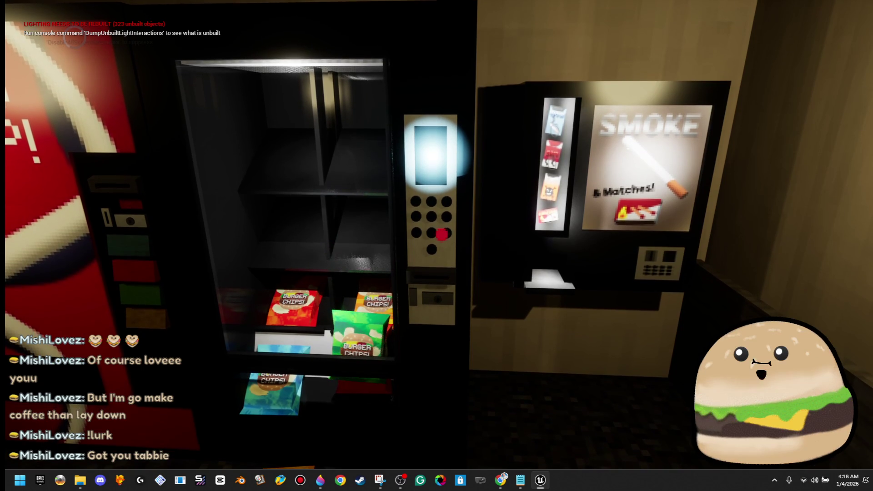
pyautogui.press('Escape')
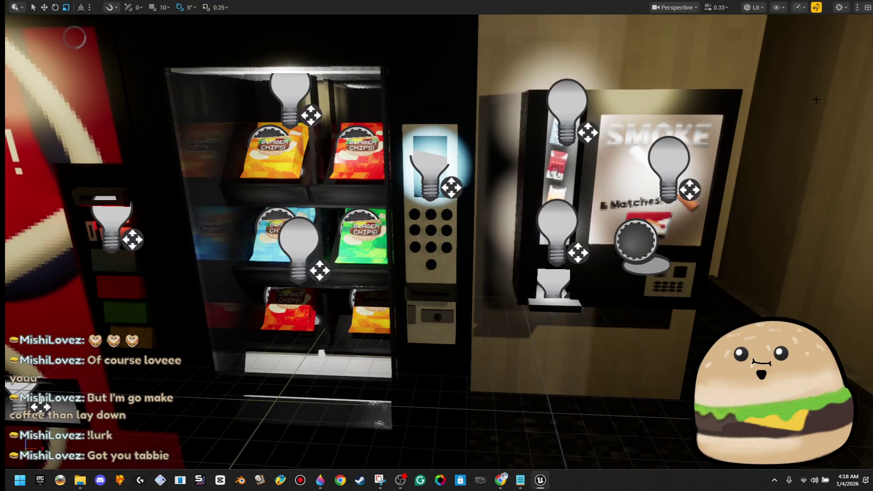
# Open and close the vending machine Blueprint, then restore the full editor layout.
pyautogui.rightClick(398, 125)
pyautogui.click(476, 182)
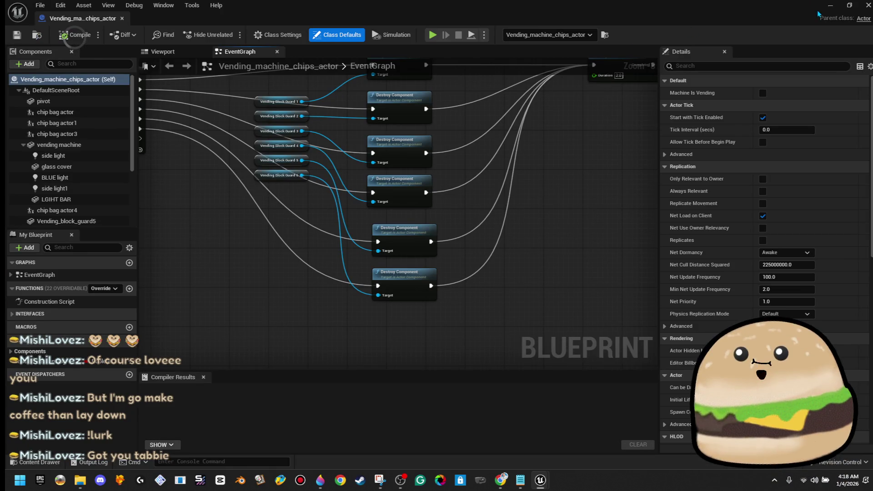
pyautogui.click(122, 19)
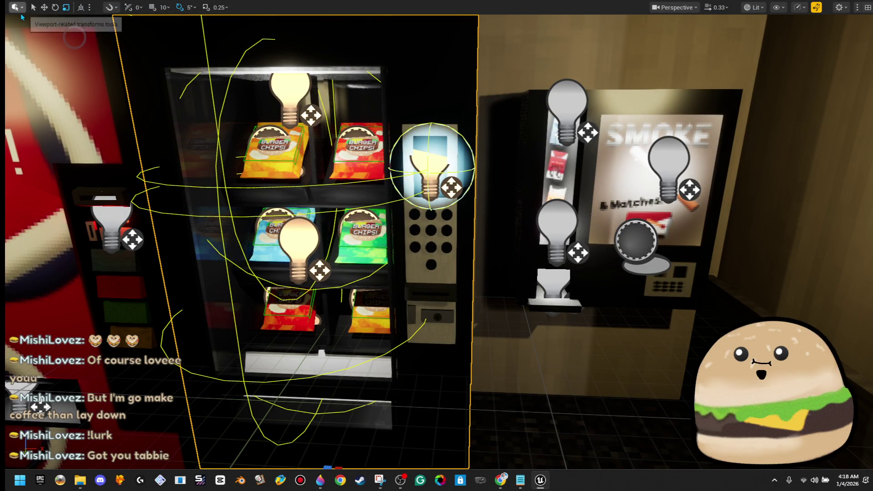
pyautogui.scroll(5, 436, 245)
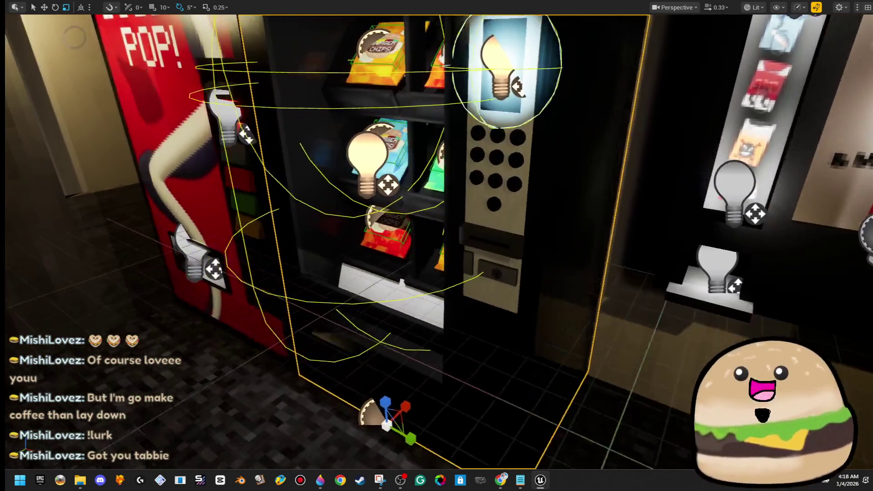
pyautogui.scroll(-3, 479, 70)
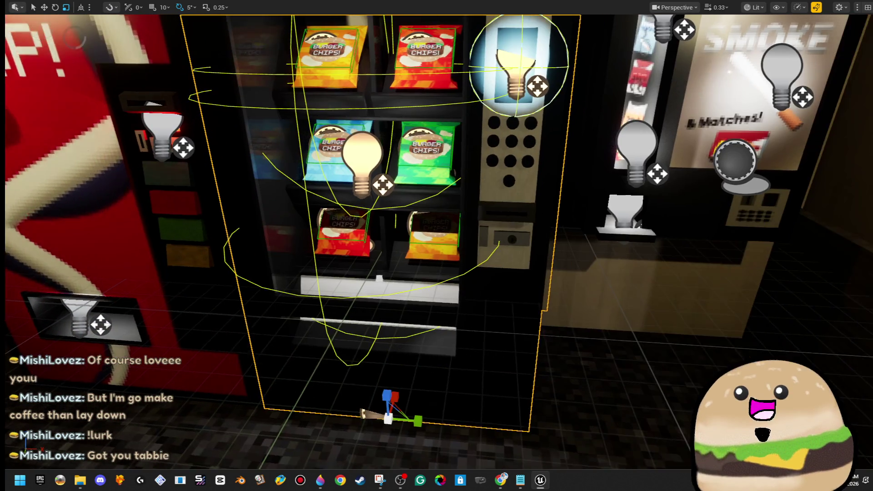
pyautogui.press('F11')
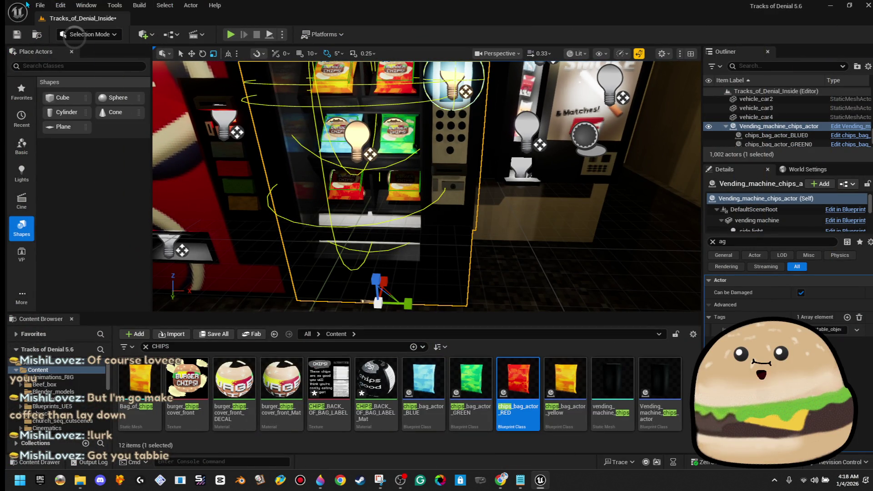
# Open the Testing_area_4_mechanics_programming level, saving pending changes, and select Box Brush48.
pyautogui.click(35, 4)
pyautogui.click(70, 52)
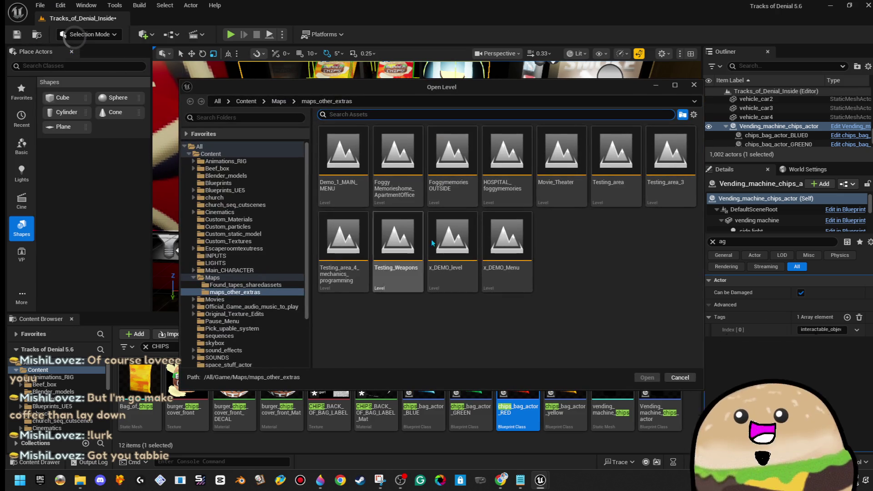
pyautogui.doubleClick(357, 273)
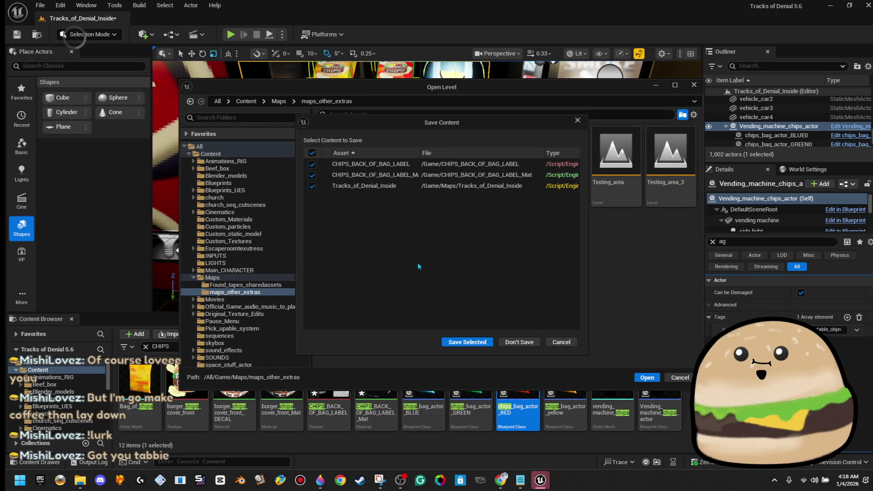
pyautogui.click(453, 343)
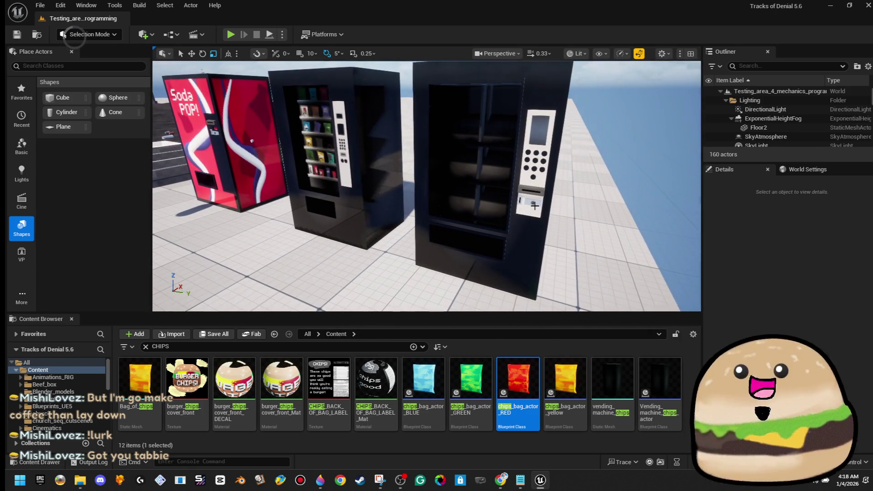
pyautogui.click(534, 205)
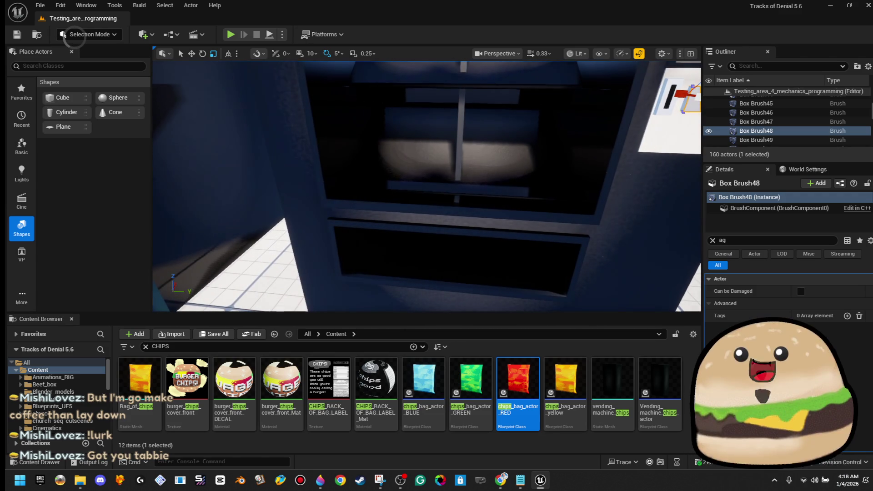
# Select Box Brush55 on the vending machine and switch the editor to Brush Editing mode.
pyautogui.click(530, 219)
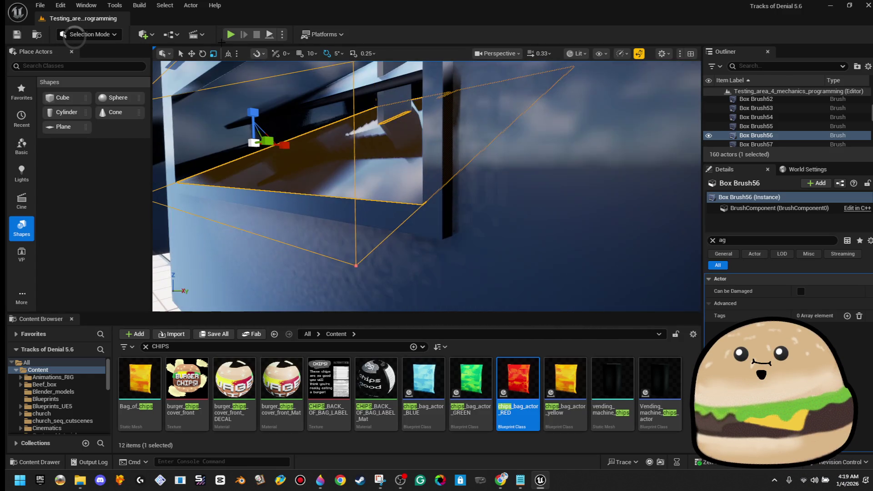
pyautogui.click(108, 38)
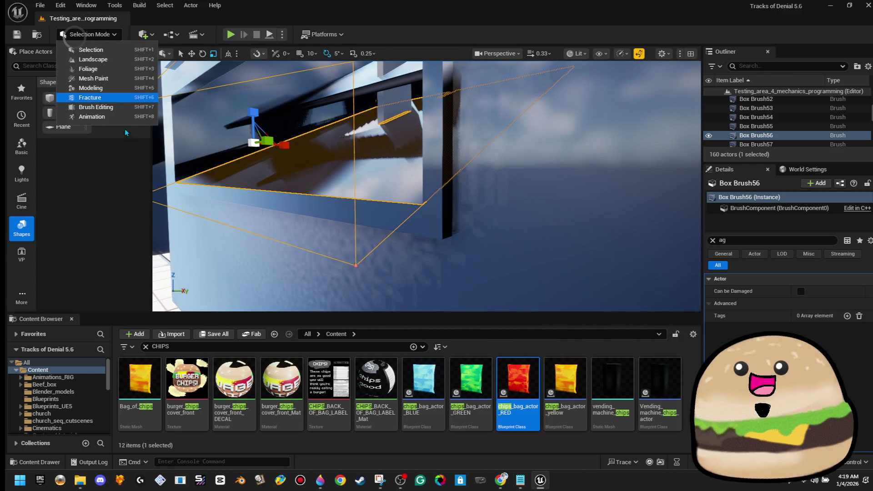
pyautogui.click(96, 106)
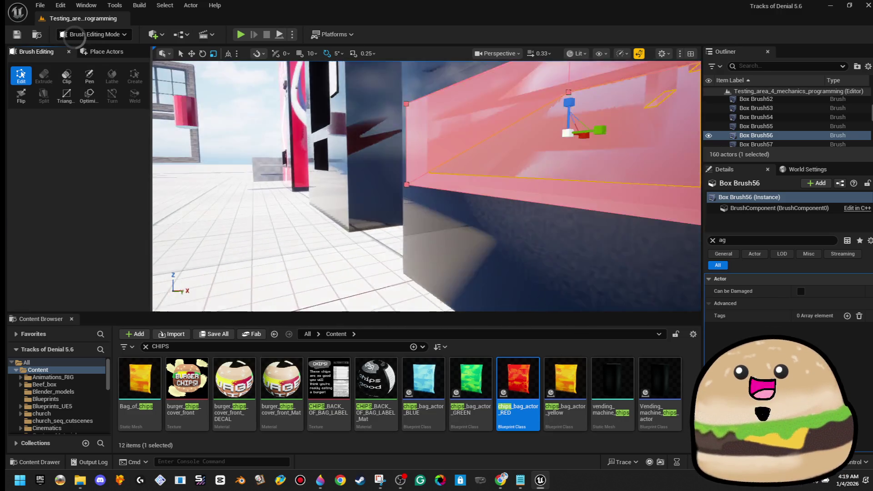
# Focus on the angled tray brush Box Brush56 and orbit to check its fit.
pyautogui.press('f')
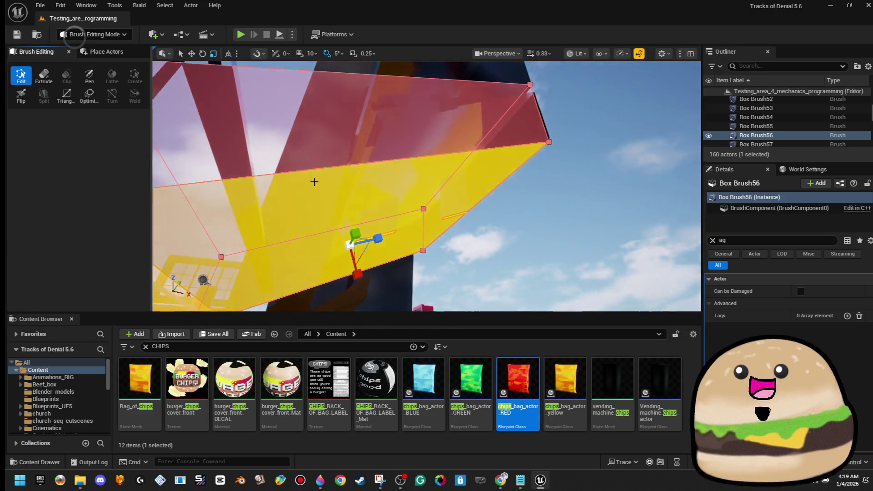
pyautogui.press('w')
pyautogui.press('f')
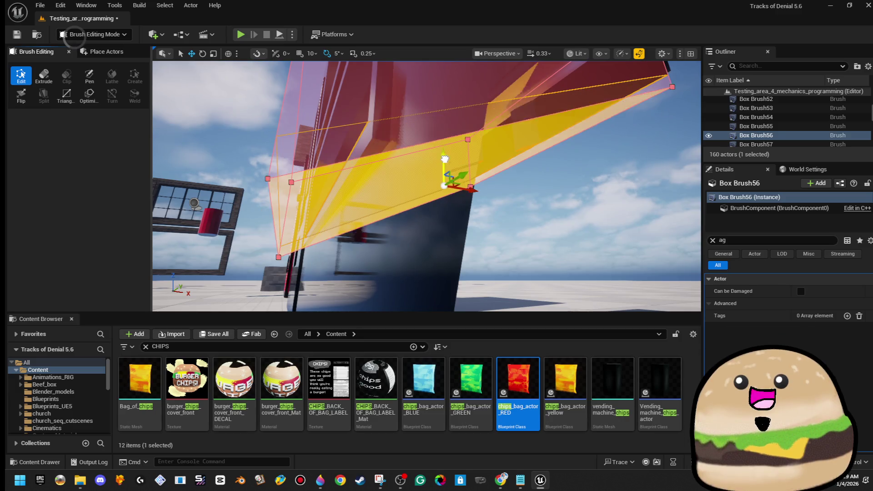
pyautogui.moveTo(427, 187)
pyautogui.mouseDown()
pyautogui.moveTo(396, 123)
pyautogui.moveTo(350, 188)
pyautogui.mouseUp()
pyautogui.click(409, 137)
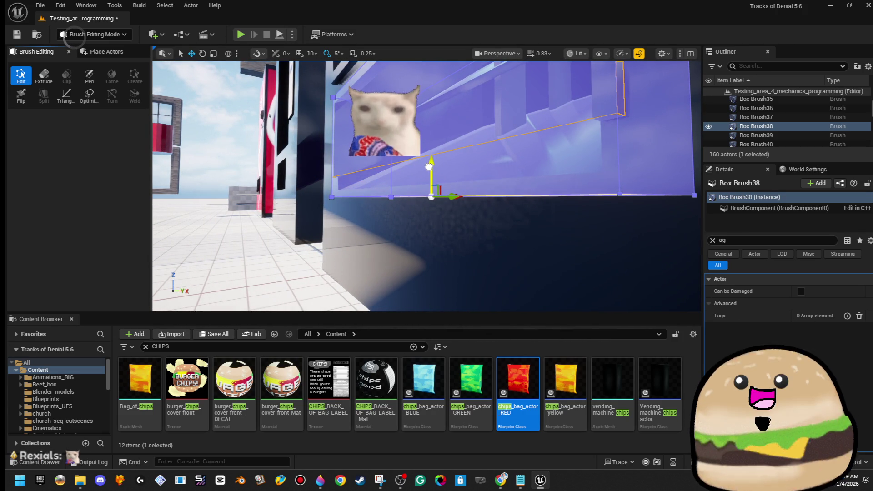
# Inspect the shelf brush Box Brush55 against the Vending_Machine mesh.
pyautogui.click(294, 150)
pyautogui.moveTo(294, 150)
pyautogui.mouseDown()
pyautogui.moveTo(295, 170)
pyautogui.moveTo(295, 150)
pyautogui.mouseUp()
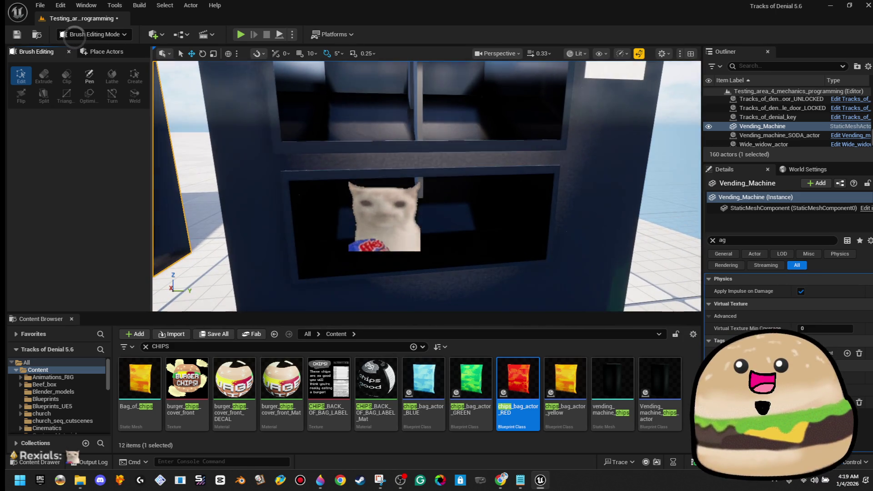
pyautogui.moveTo(393, 154)
pyautogui.mouseDown()
pyautogui.moveTo(426, 218)
pyautogui.moveTo(426, 145)
pyautogui.moveTo(427, 217)
pyautogui.mouseUp()
pyautogui.click(426, 217)
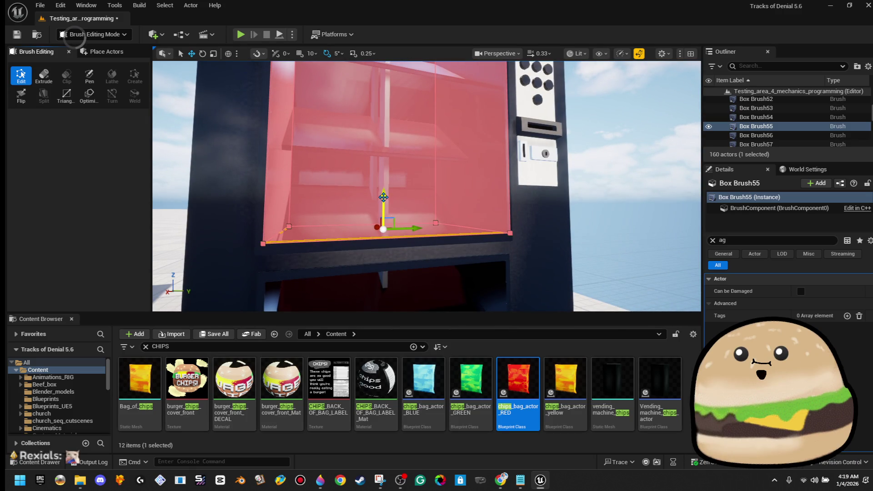
pyautogui.click(518, 224)
pyautogui.moveTo(519, 224)
pyautogui.mouseDown()
pyautogui.moveTo(541, 220)
pyautogui.moveTo(517, 236)
pyautogui.moveTo(517, 254)
pyautogui.moveTo(433, 267)
pyautogui.mouseUp()
# Check the fit of Box Brush54 on the lower shelf from several angles.
pyautogui.click(541, 220)
pyautogui.click(419, 271)
pyautogui.moveTo(389, 235); pyautogui.dragTo(389, 218)
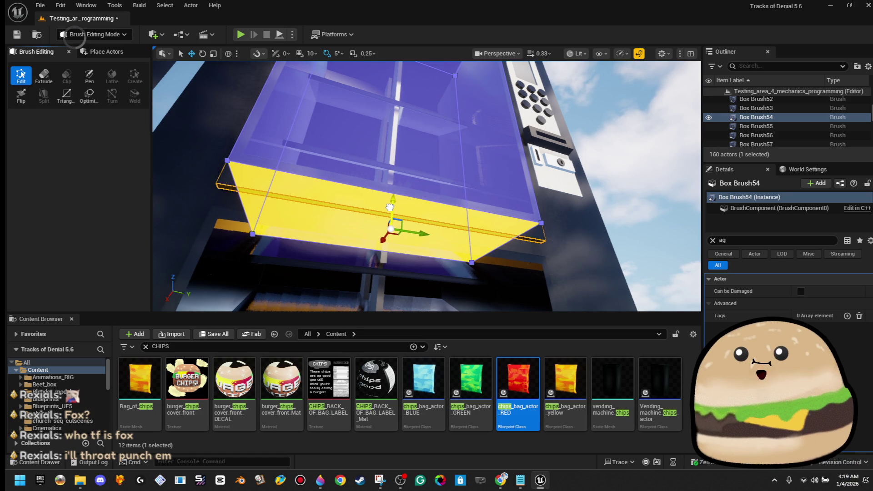
pyautogui.click(585, 182)
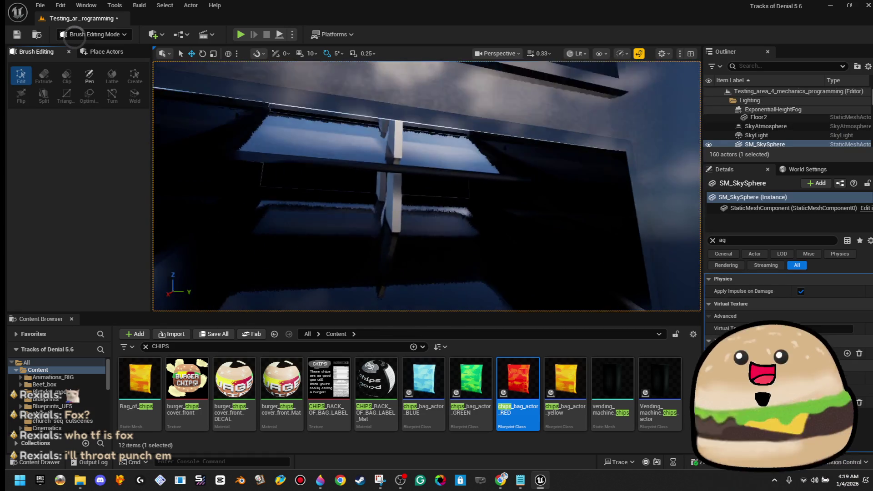
pyautogui.press('s')
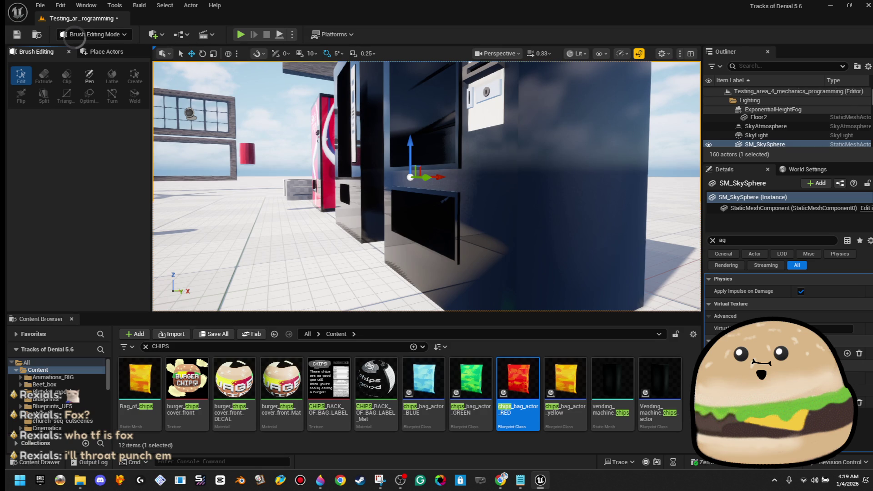
pyautogui.press('w')
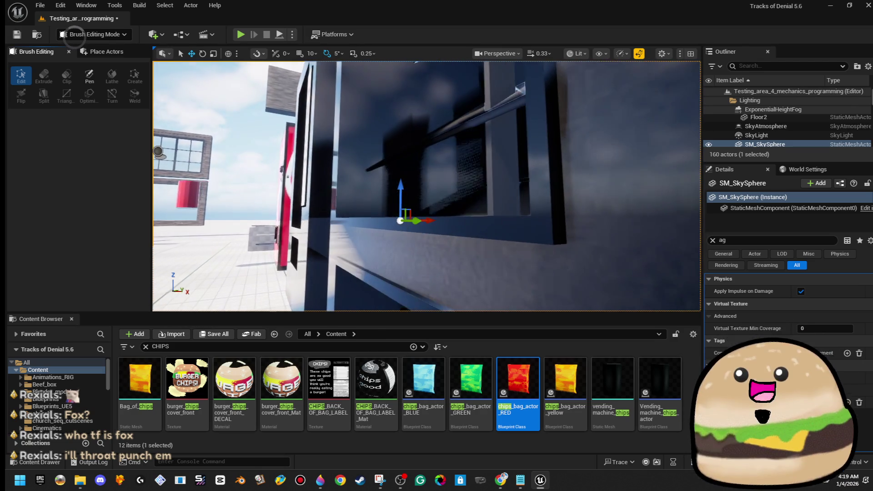
# Frame and orbit Box Brush38 along the bottom and the tray brush Box Brush56.
pyautogui.click(452, 210)
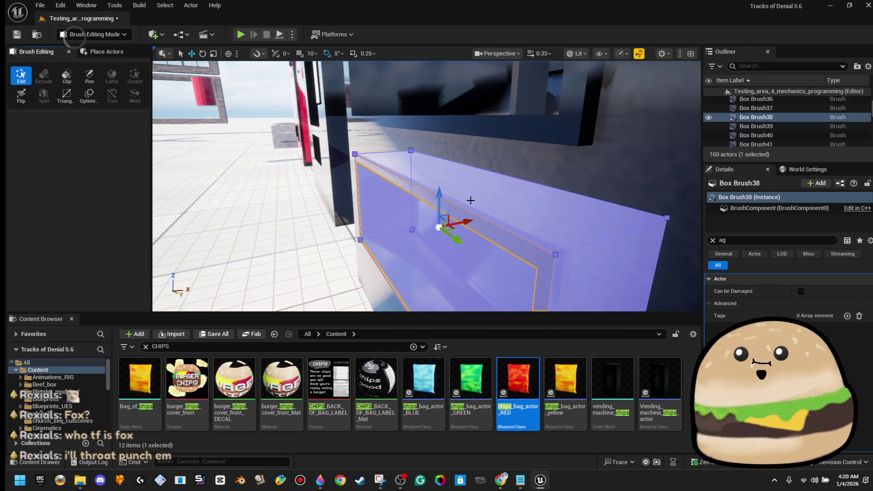
pyautogui.press('f')
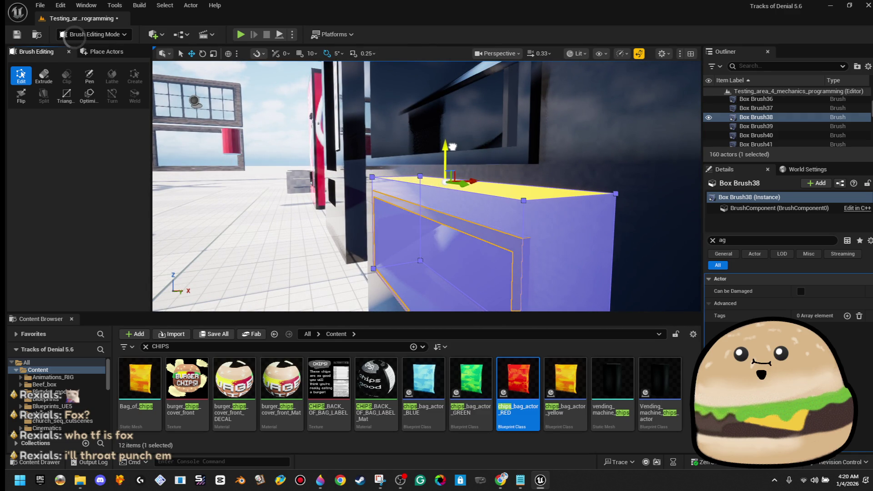
pyautogui.moveTo(448, 214)
pyautogui.mouseDown()
pyautogui.moveTo(448, 159)
pyautogui.moveTo(393, 195)
pyautogui.moveTo(394, 154)
pyautogui.mouseUp()
pyautogui.click(394, 194)
pyautogui.press('s')
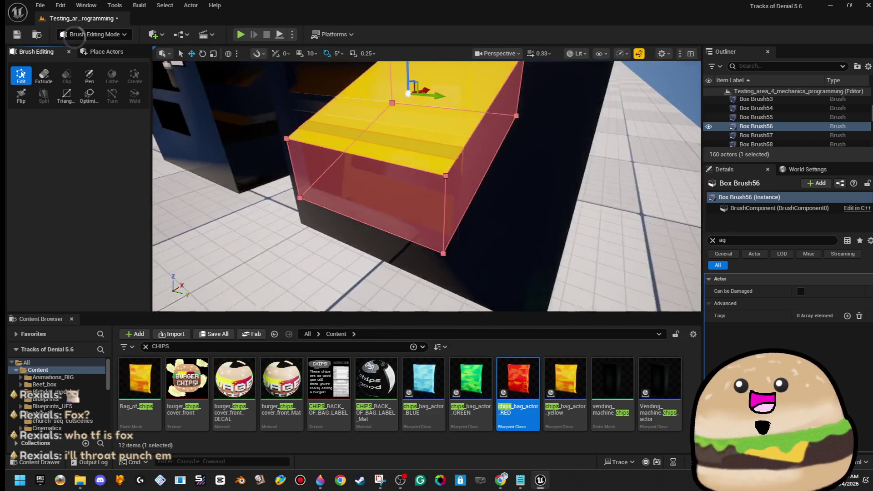
pyautogui.moveTo(408, 135)
pyautogui.mouseDown()
pyautogui.moveTo(448, 113)
pyautogui.moveTo(448, 104)
pyautogui.mouseUp()
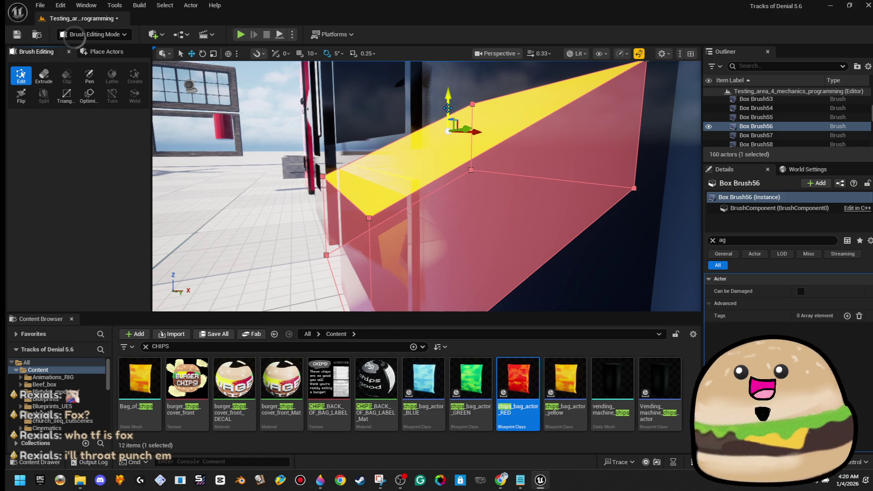
# Check Box Brush55 once more, then save the level.
pyautogui.doubleClick(755, 117)
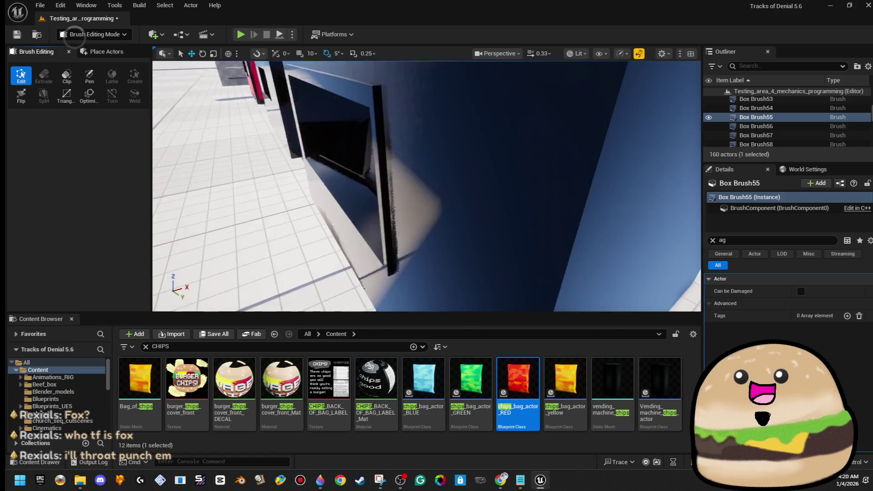
pyautogui.click(565, 127)
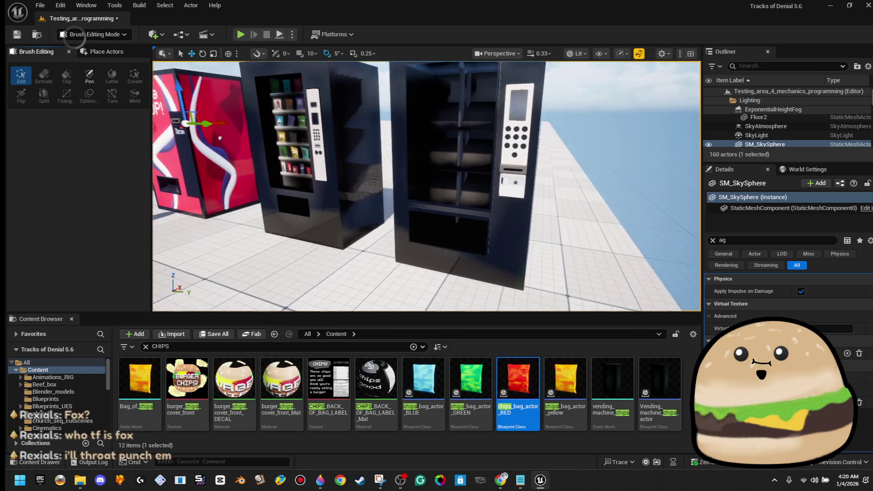
pyautogui.click(21, 32)
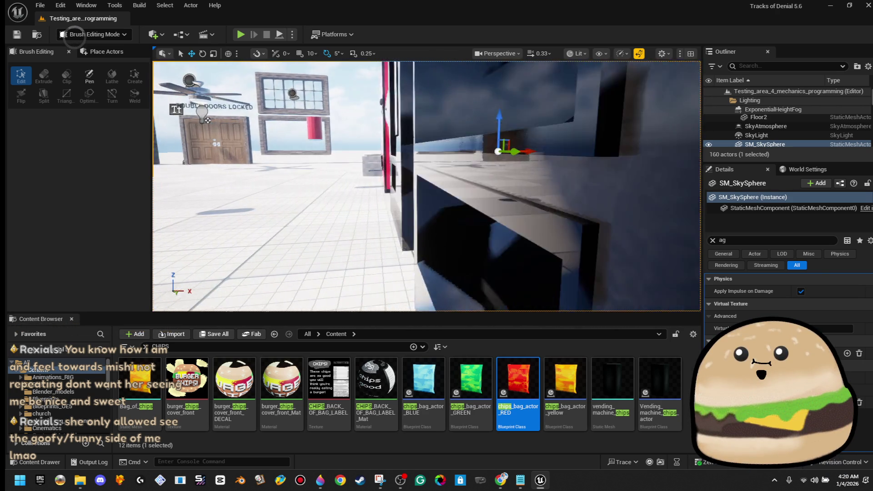
# Select Box Brush58 and pick its top, front and lower faces along the tray.
pyautogui.click(324, 181)
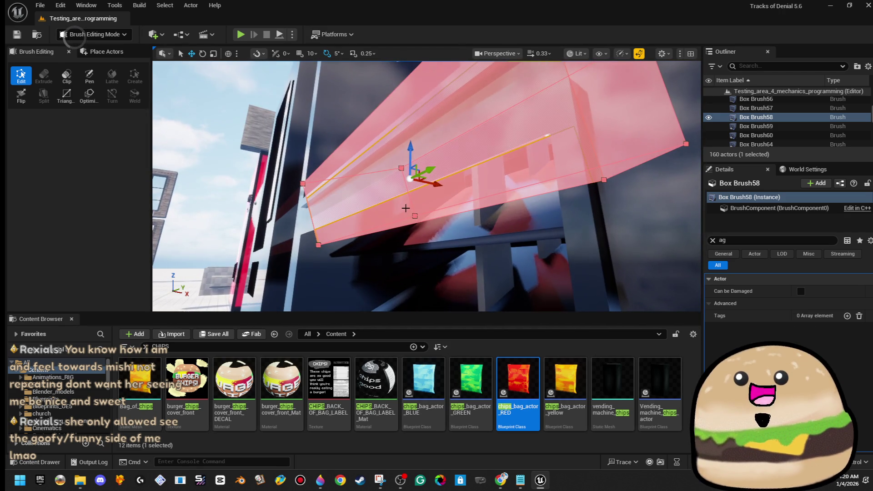
pyautogui.click(411, 209)
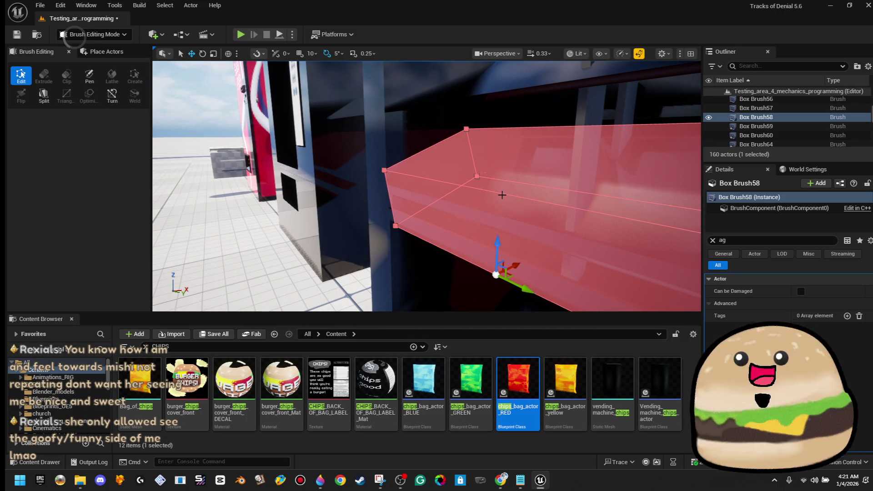
pyautogui.click(504, 193)
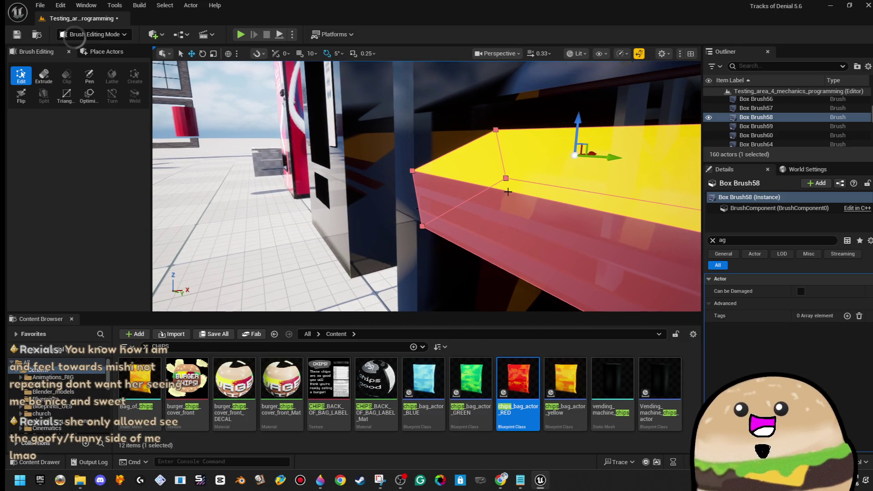
pyautogui.click(525, 230)
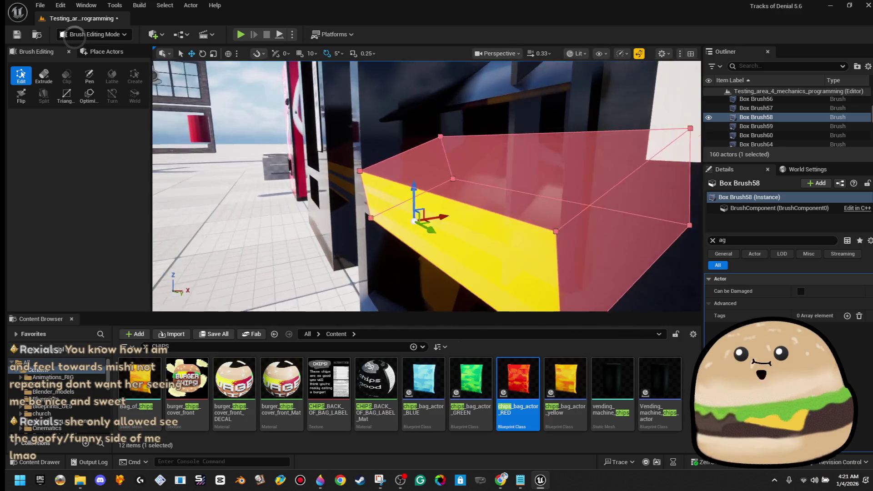
pyautogui.click(401, 203)
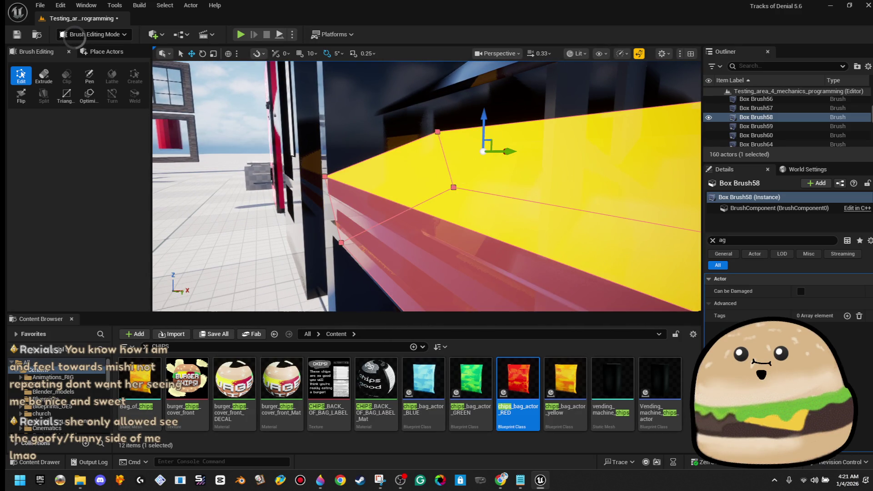
pyautogui.click(400, 244)
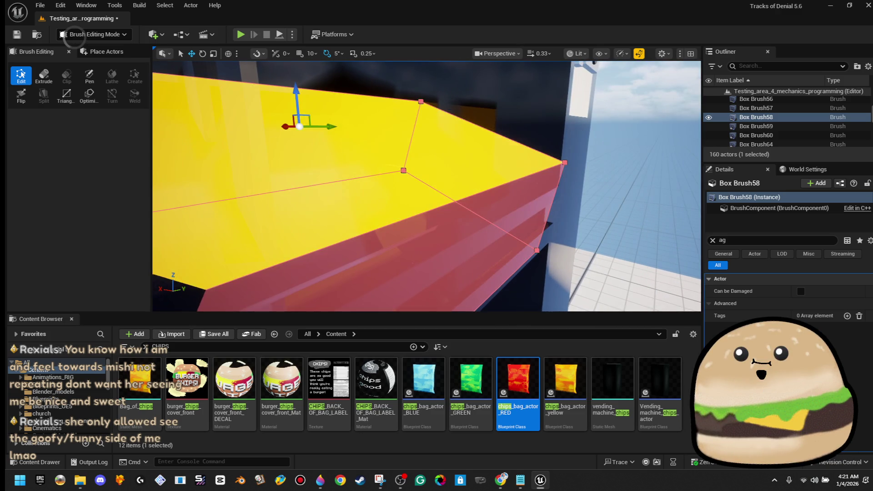
# Rotate the selected faces and reposition the corner vertex to follow the angled tray, then deselect.
pyautogui.press('e')
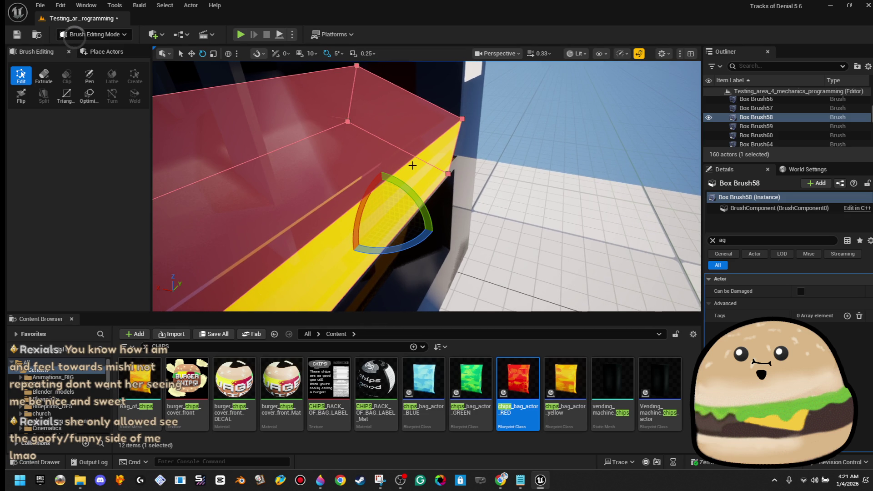
pyautogui.click(462, 118)
pyautogui.press('f')
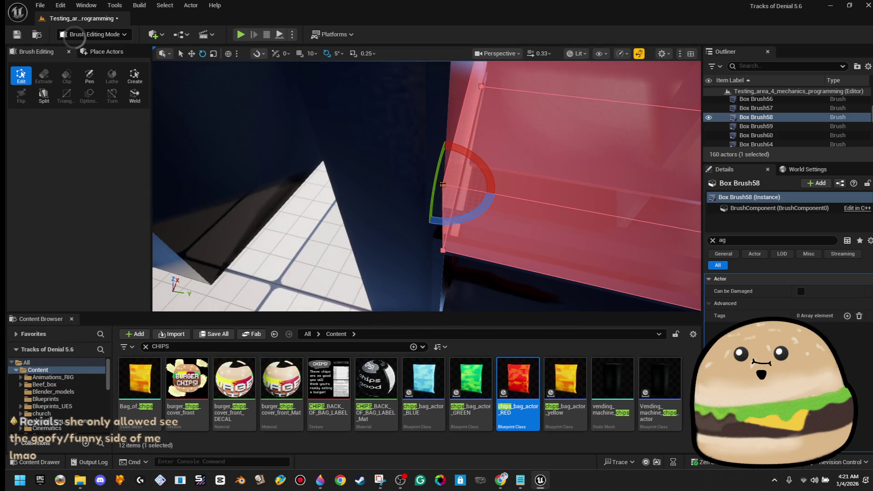
pyautogui.press('w')
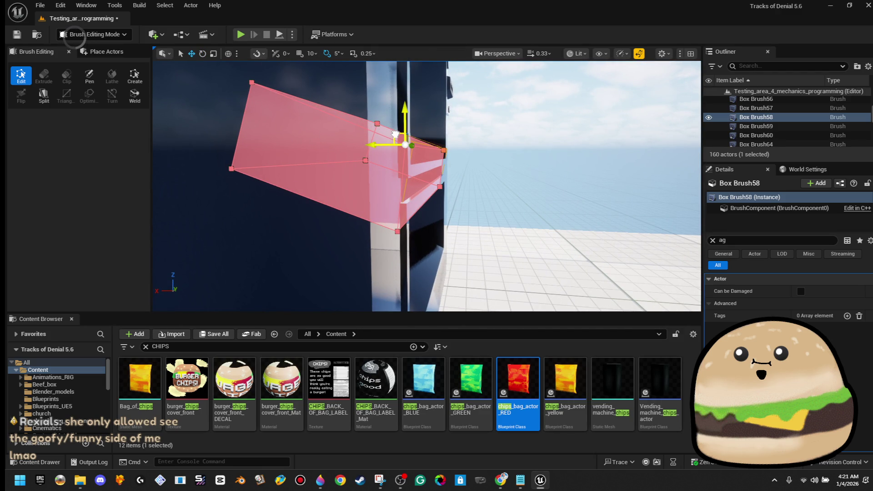
pyautogui.click(500, 162)
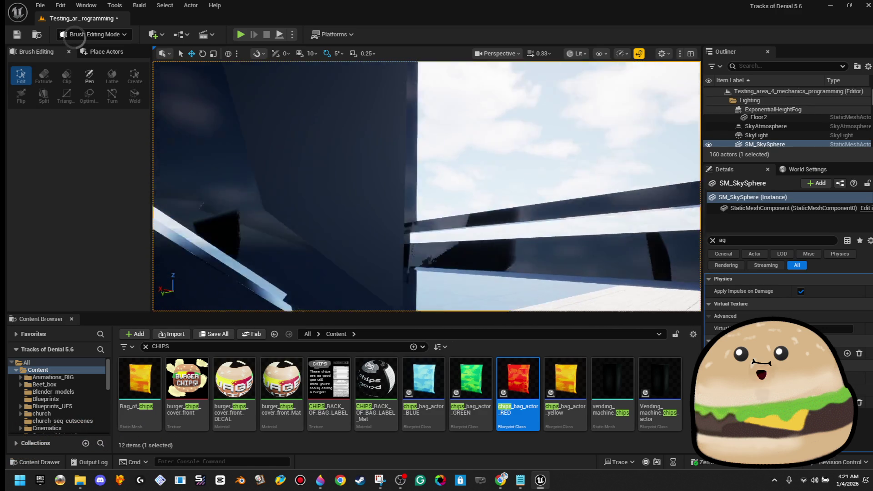
pyautogui.click(398, 240)
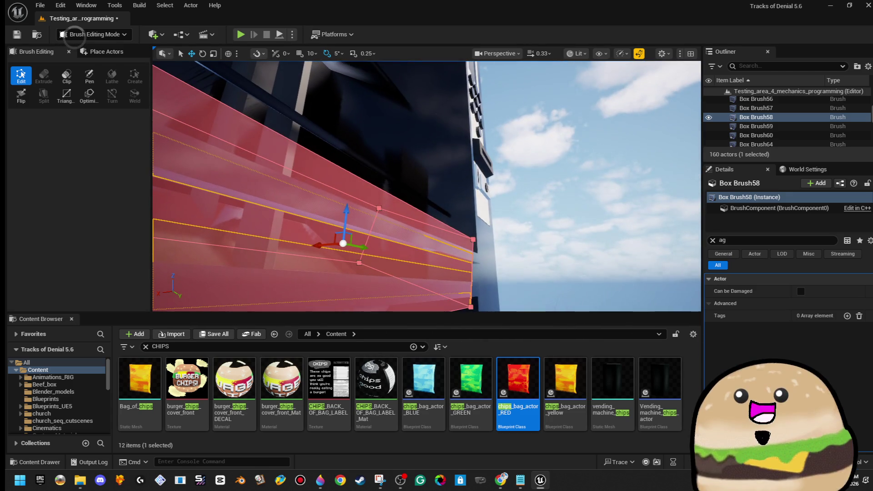
pyautogui.click(405, 202)
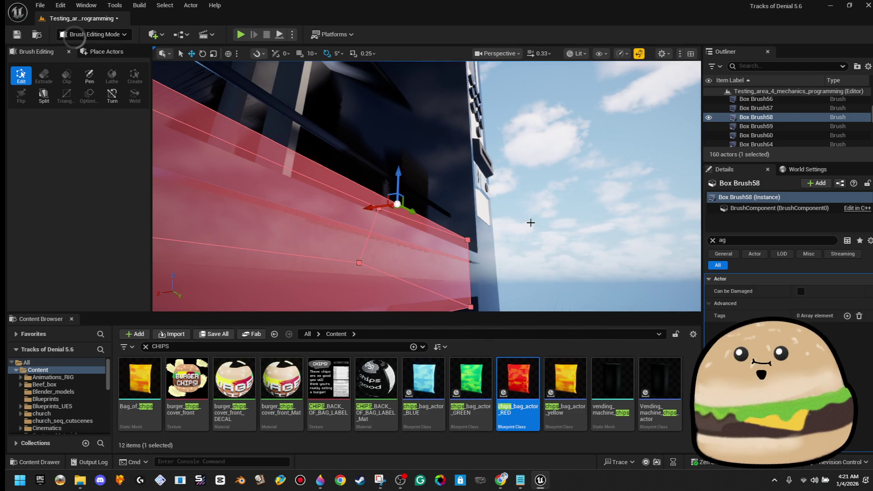
pyautogui.click(504, 220)
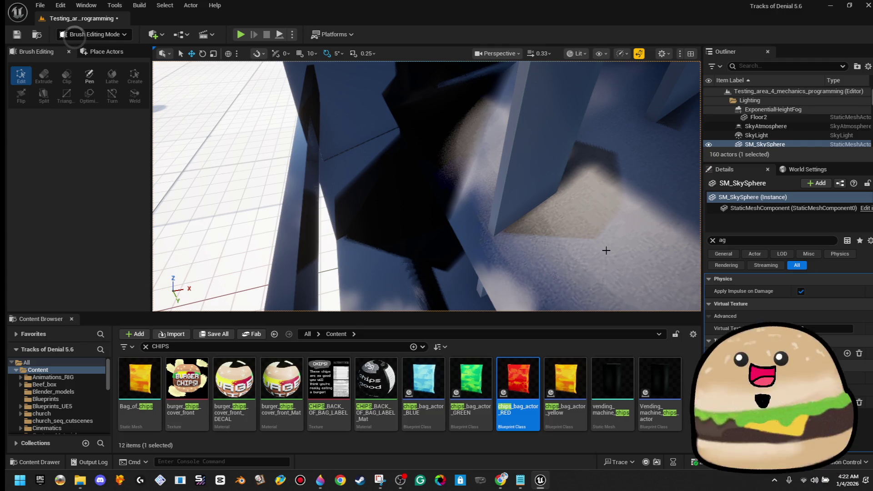
pyautogui.click(521, 277)
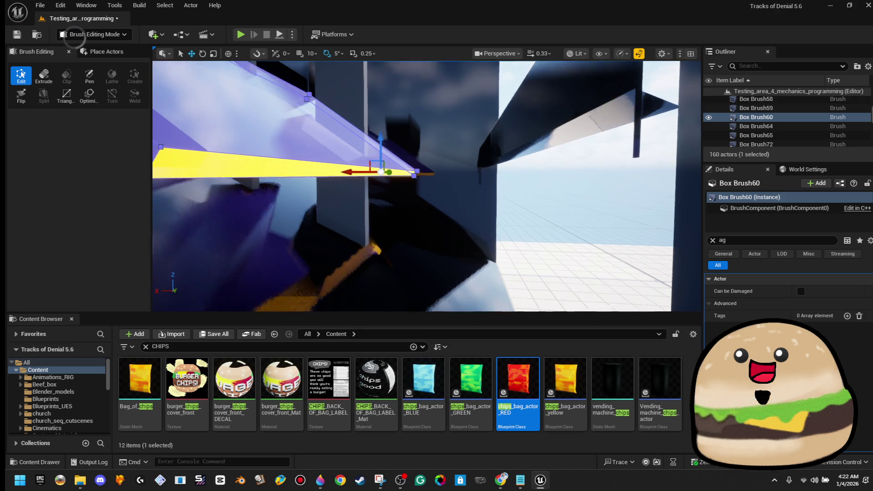
pyautogui.click(495, 184)
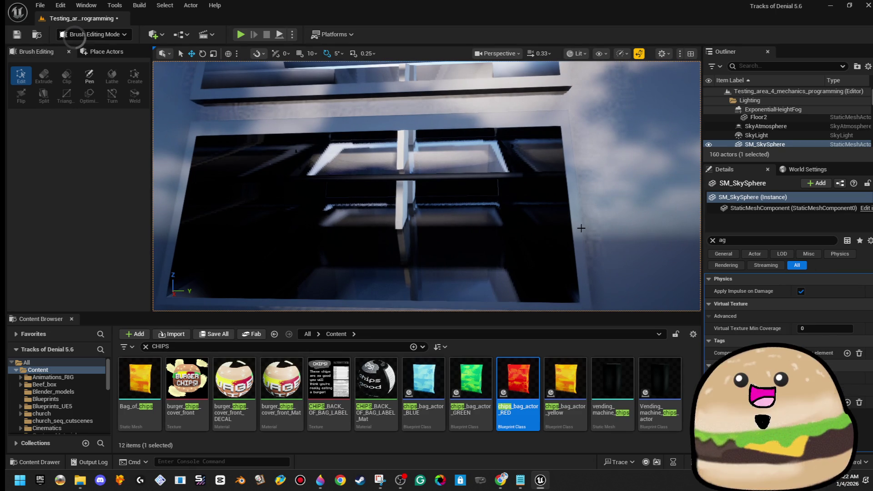
pyautogui.click(604, 222)
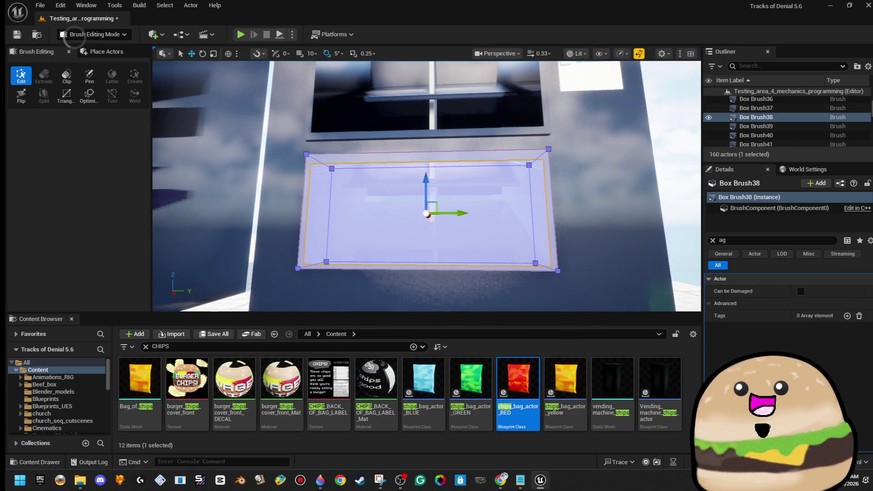
pyautogui.click(456, 222)
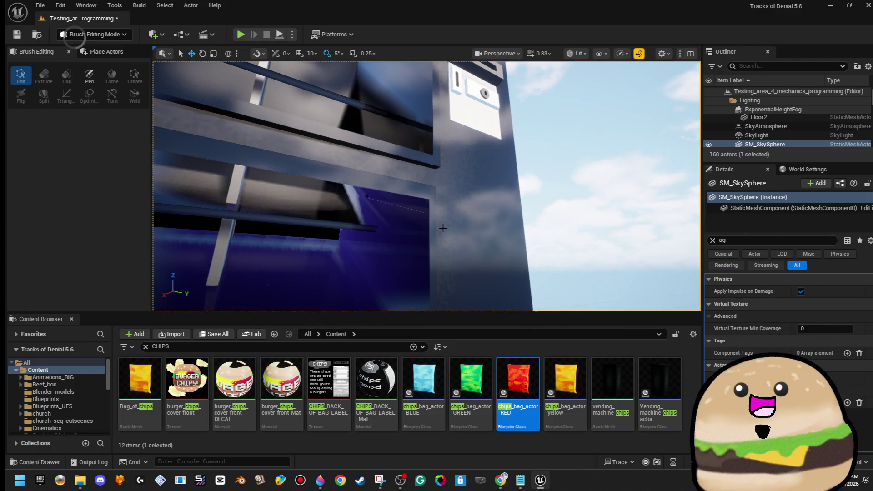
pyautogui.click(463, 233)
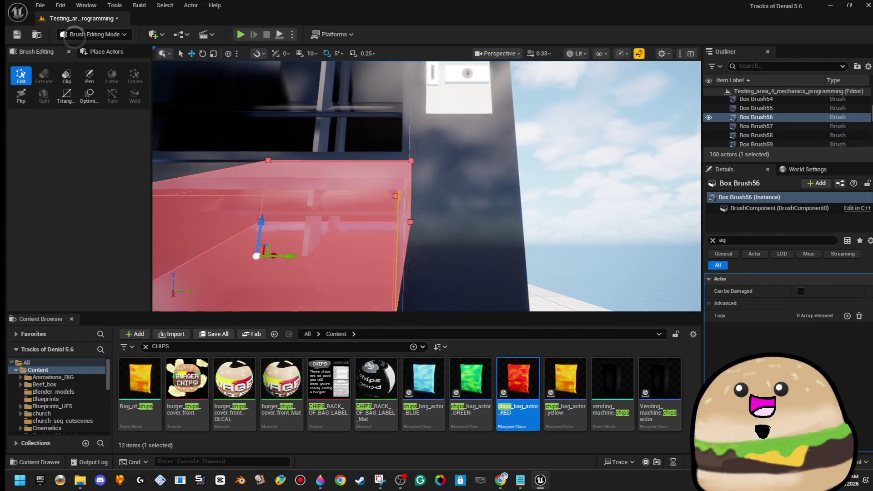
pyautogui.press('f')
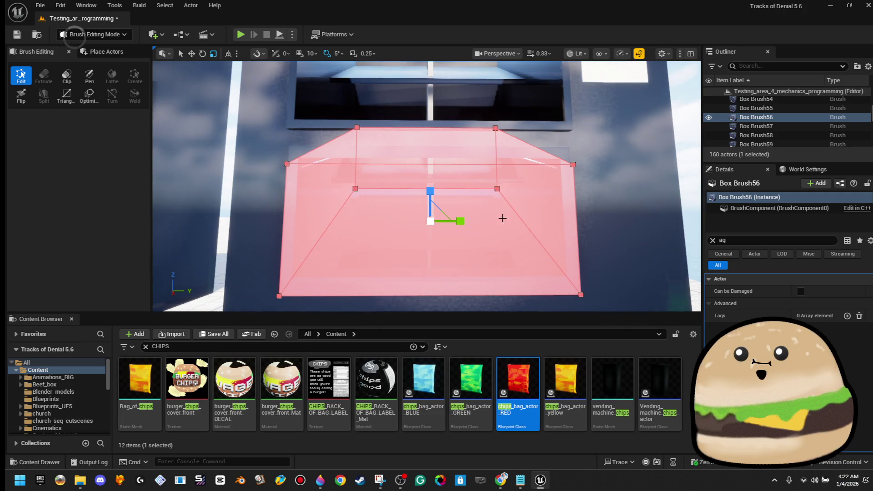
# Inspect Box Brush38 from below, then save the level with Ctrl+S.
pyautogui.moveTo(545, 208); pyautogui.dragTo(623, 154)
pyautogui.moveTo(453, 253); pyautogui.dragTo(454, 254)
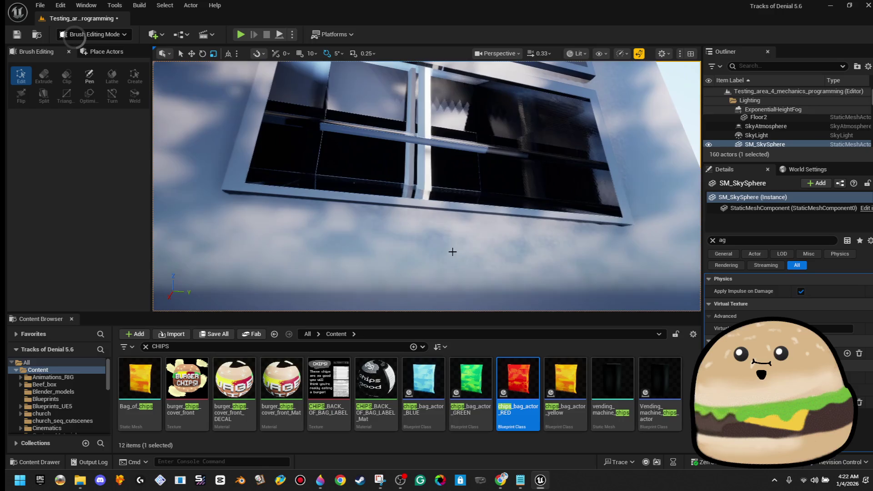
pyautogui.click(446, 206)
pyautogui.moveTo(432, 219); pyautogui.dragTo(432, 220)
pyautogui.moveTo(330, 200); pyautogui.dragTo(330, 205)
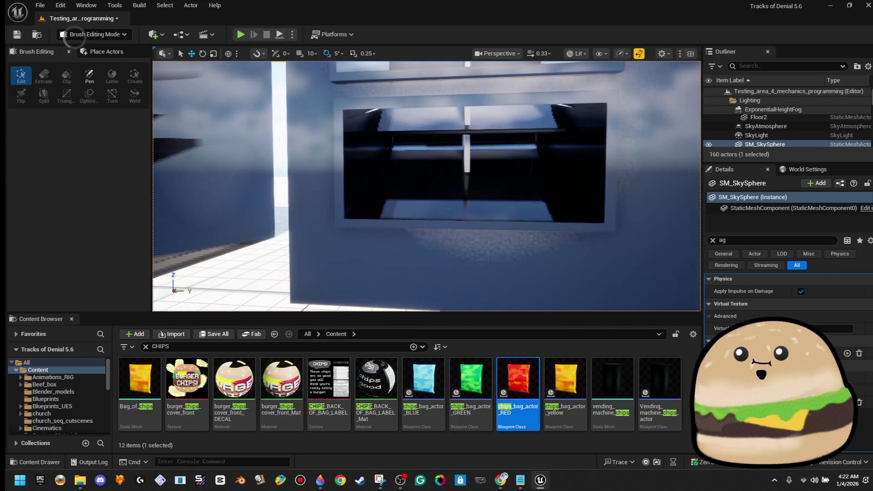
pyautogui.hotkey('ctrl', 's')
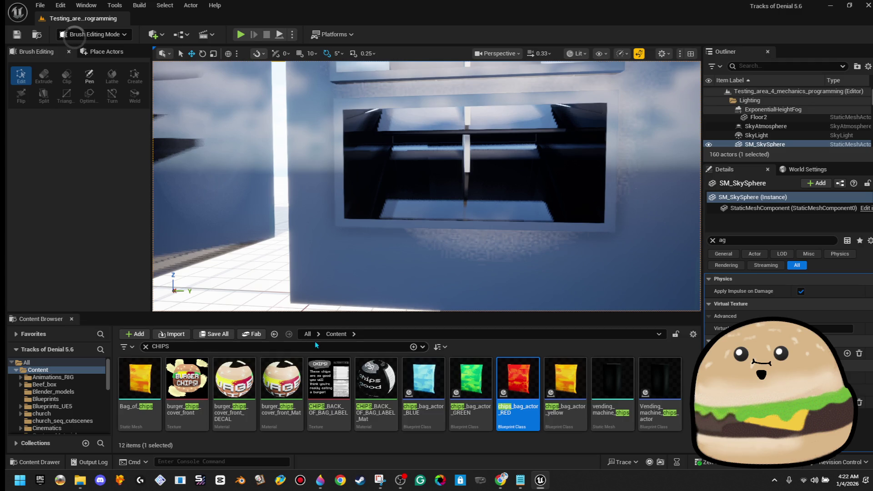
# Fly to Box Brush56 and select its top face for a close look.
pyautogui.moveTo(395, 114); pyautogui.dragTo(395, 114)
pyautogui.moveTo(427, 187); pyautogui.dragTo(426, 186)
pyautogui.moveTo(302, 209); pyautogui.dragTo(298, 208)
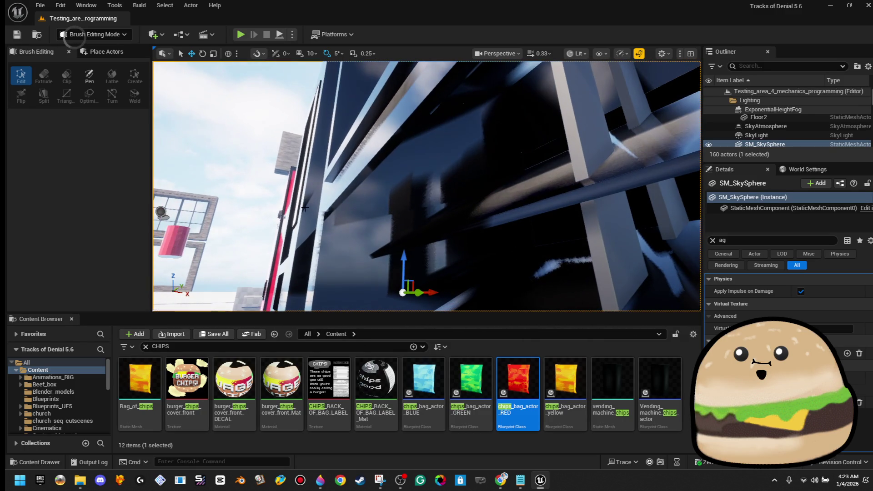
pyautogui.click(345, 197)
pyautogui.moveTo(356, 187); pyautogui.dragTo(355, 187)
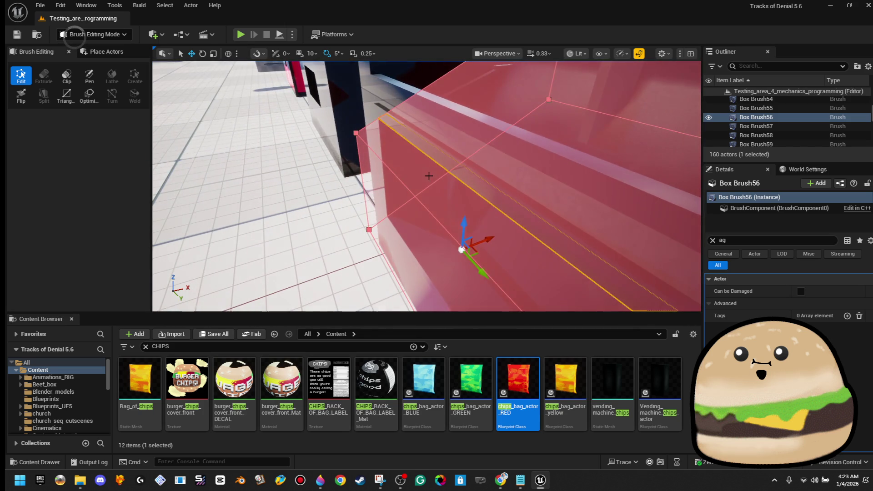
pyautogui.click(432, 175)
pyautogui.moveTo(432, 175); pyautogui.dragTo(502, 118)
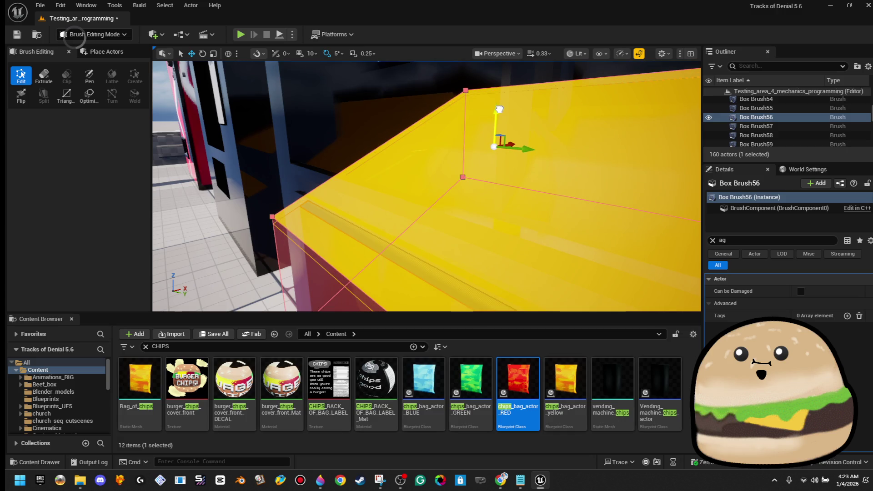
# Select the Vending_Machine actor and box-select all collision brushes around the machine.
pyautogui.hotkey('ctrl', 'z')
pyautogui.moveTo(355, 186); pyautogui.dragTo(355, 186)
pyautogui.moveTo(356, 111)
pyautogui.mouseDown()
pyautogui.moveTo(471, 266)
pyautogui.moveTo(464, 263)
pyautogui.moveTo(490, 250)
pyautogui.moveTo(505, 203)
pyautogui.moveTo(467, 171)
pyautogui.moveTo(490, 215)
pyautogui.moveTo(348, 231)
pyautogui.mouseUp()
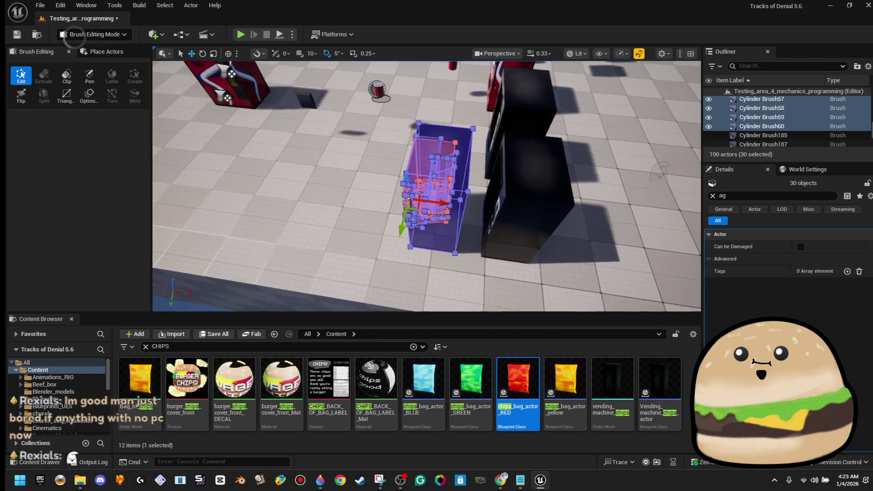
# Convert the selected brushes into static mesh Vending_machine_chips_x in the tracks_of_denial_new folder.
pyautogui.click(713, 196)
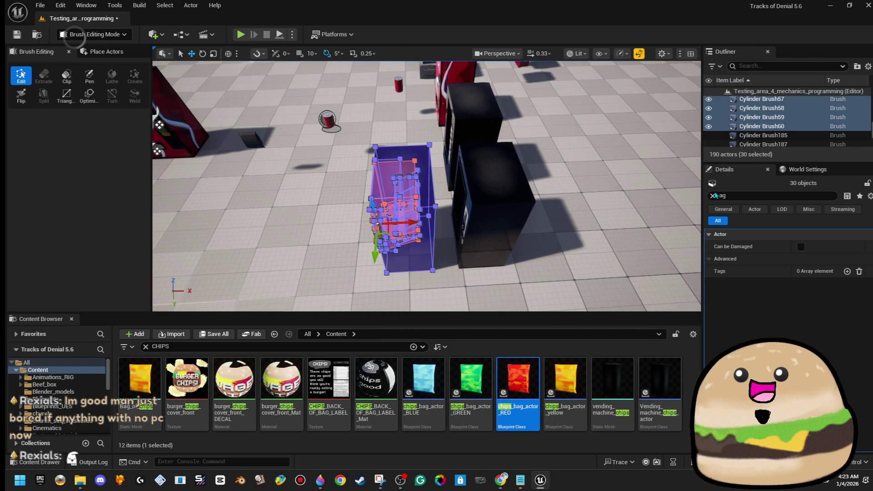
pyautogui.scroll(-3, 795, 364)
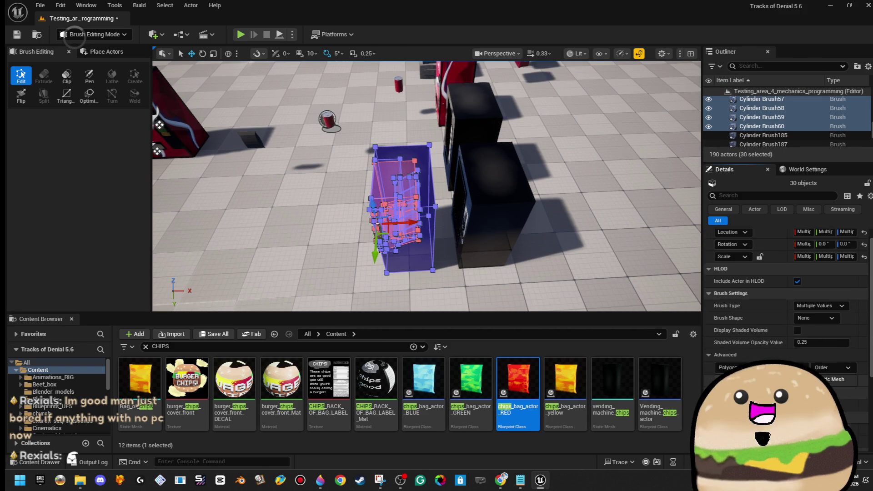
pyautogui.click(746, 377)
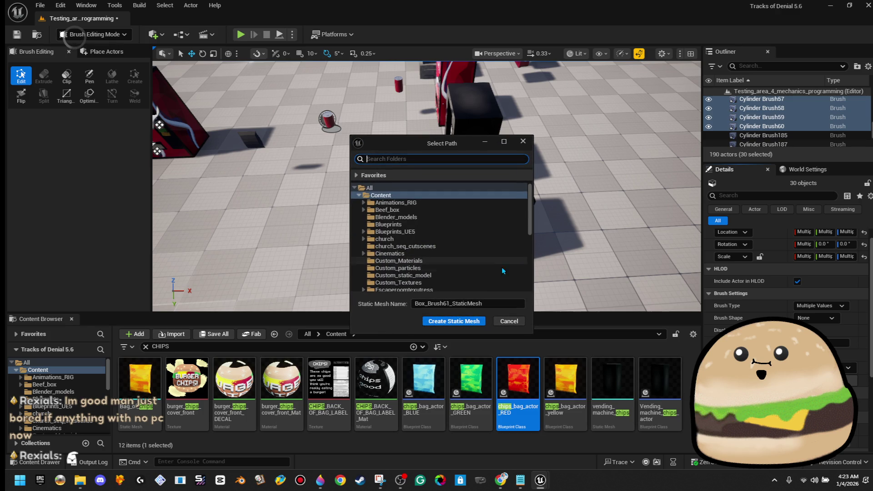
pyautogui.scroll(-5, 455, 236)
pyautogui.click(466, 288)
pyautogui.click(491, 303)
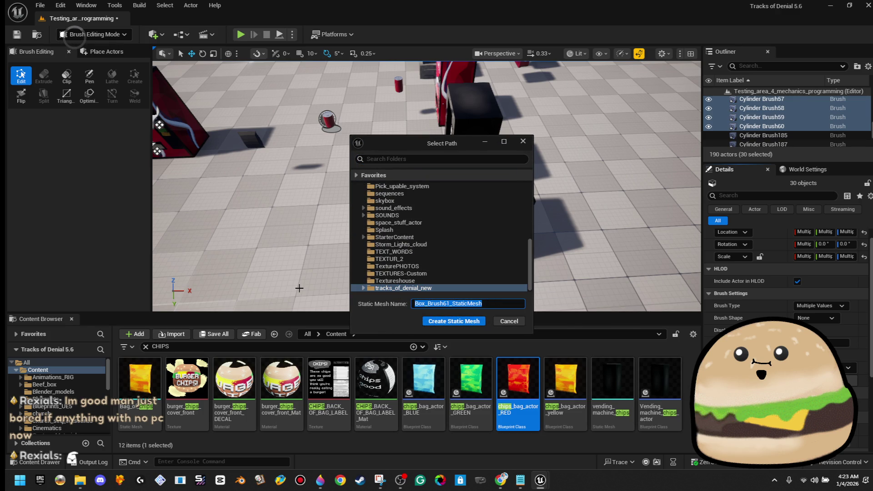
pyautogui.write('Vending_machine_chips_x')
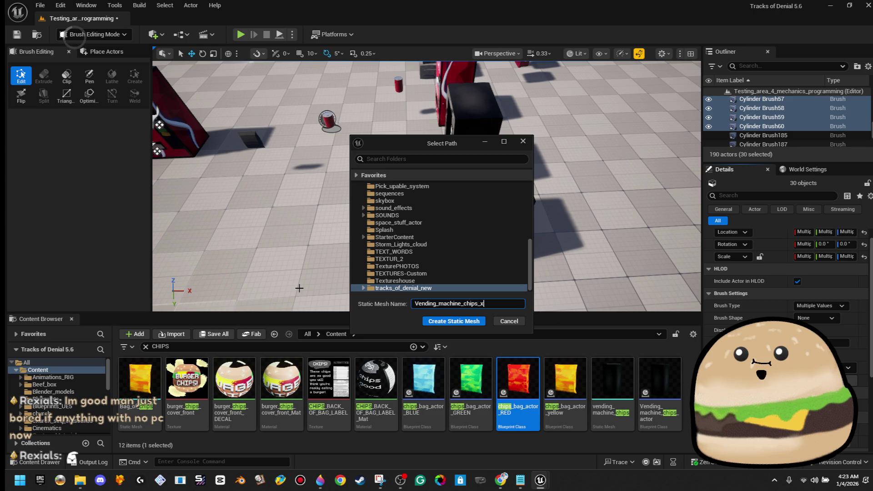
pyautogui.press('Tab')
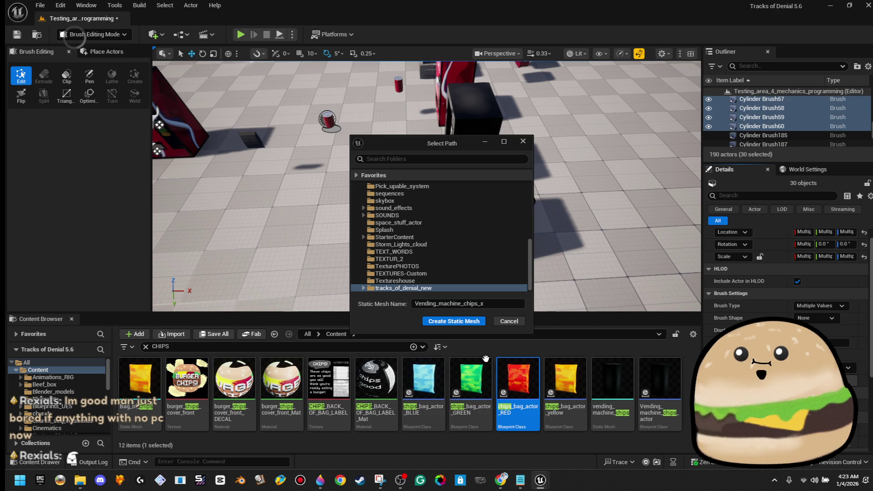
pyautogui.click(471, 323)
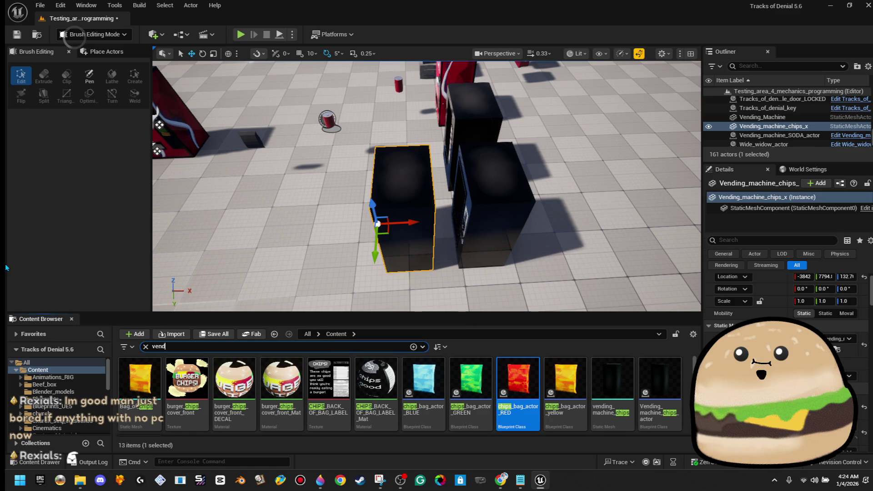
# Search the Content Browser for vending machine chips, then cancel deleting the old chips blueprint.
pyautogui.write('ing_machine chip')
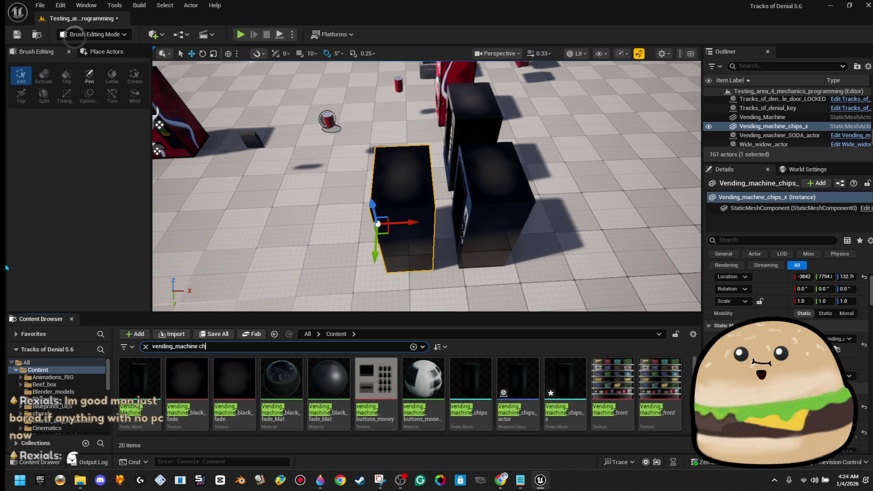
pyautogui.write('s')
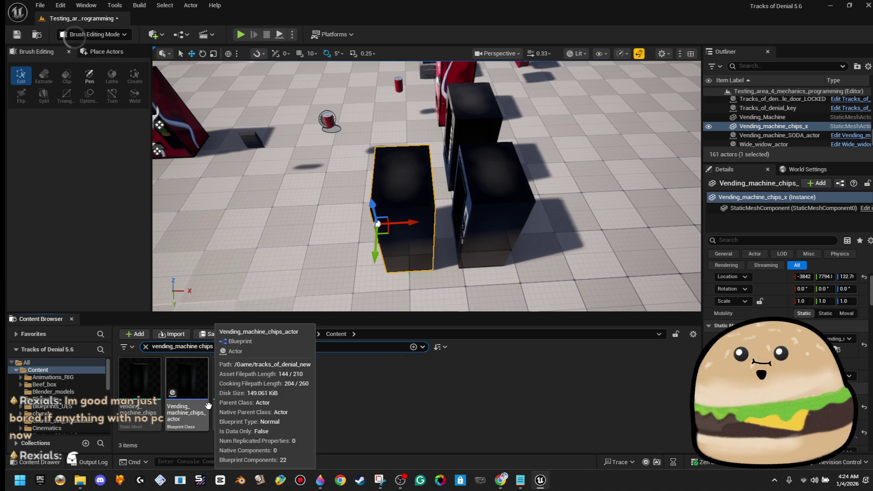
pyautogui.click(206, 411)
pyautogui.press('Delete')
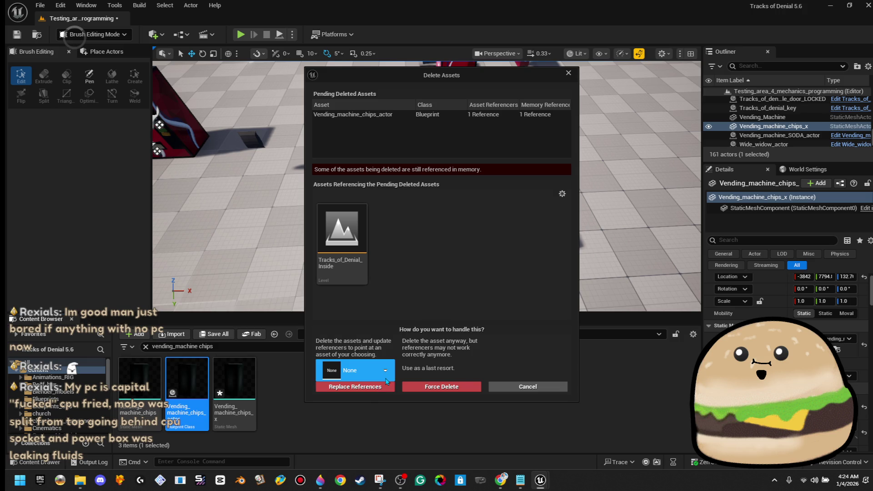
pyautogui.click(385, 371)
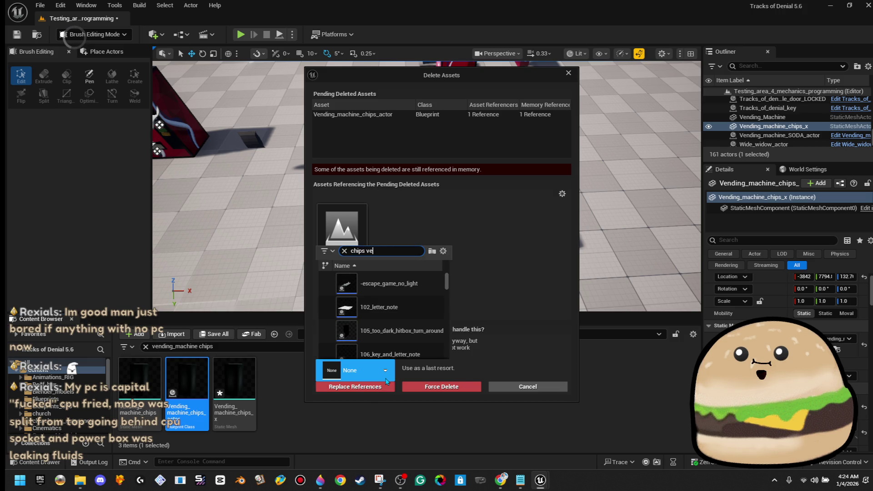
pyautogui.write('n')
pyautogui.press('BackSpace')
pyautogui.press('BackSpace')
pyautogui.press('BackSpace')
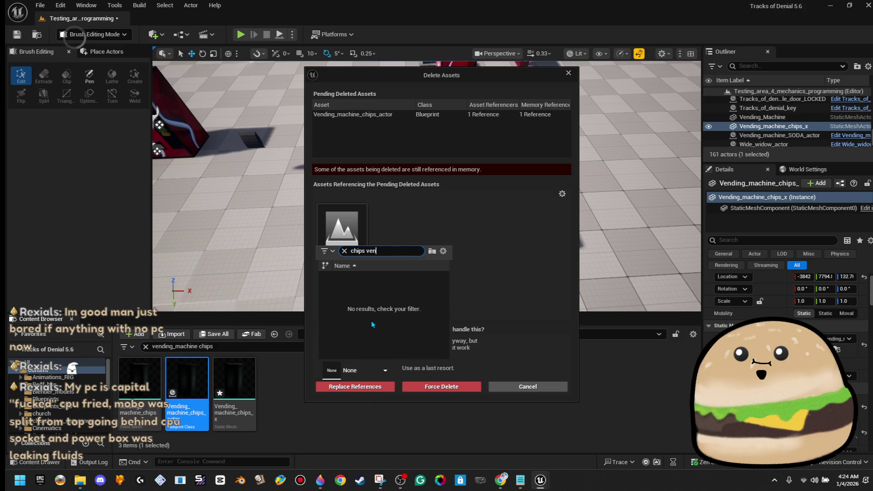
pyautogui.write('vendin')
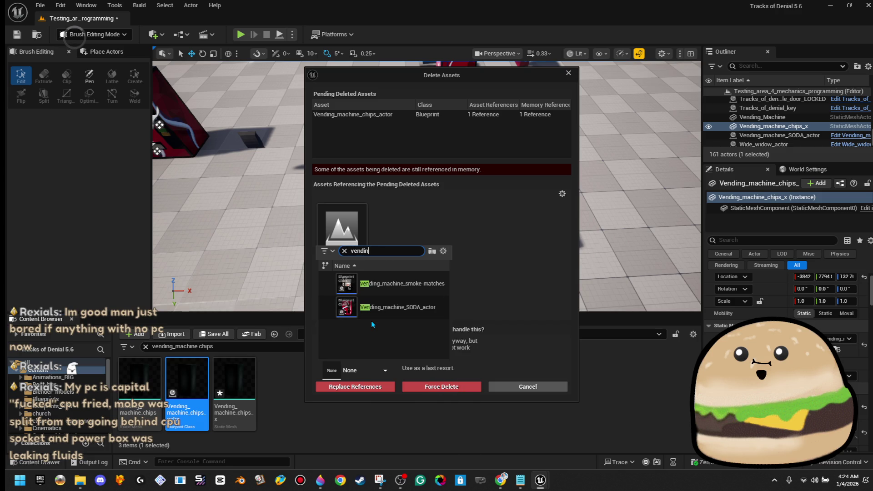
pyautogui.write('g')
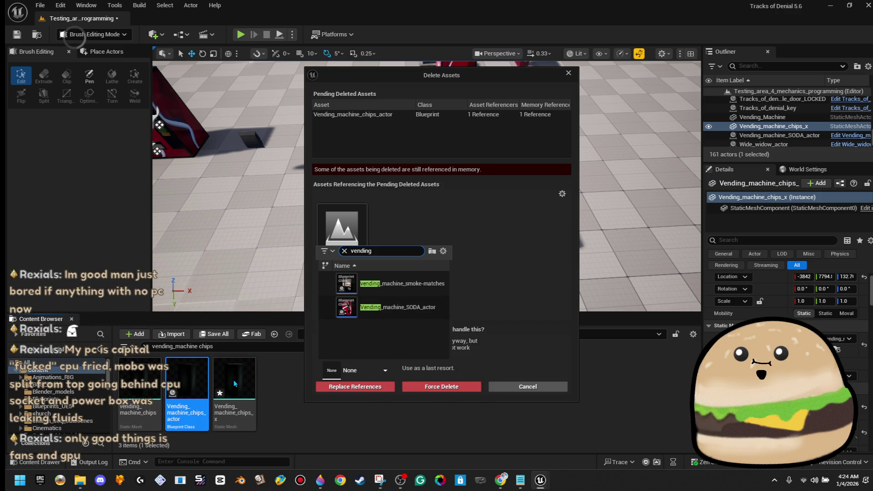
pyautogui.click(259, 386)
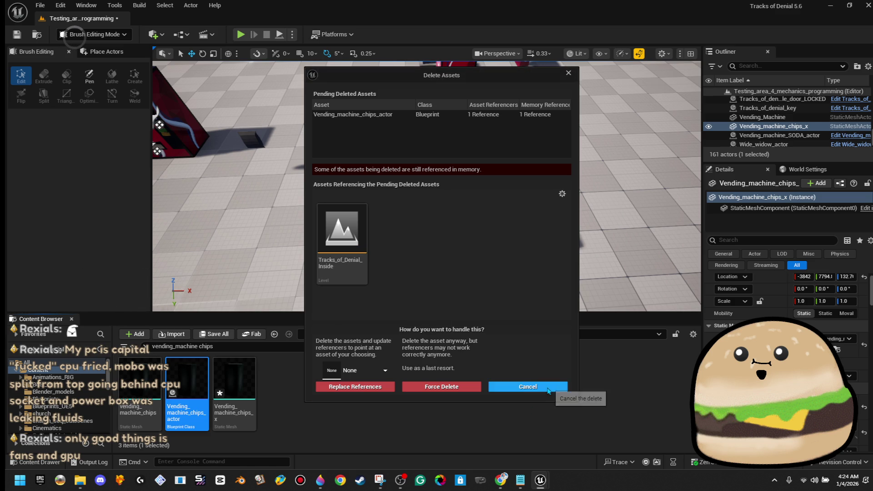
pyautogui.click(548, 389)
# Delete vending_machine_chips, replace its references with Vending_machine_chips_x, and save the assets.
pyautogui.click(140, 386)
pyautogui.press('Delete')
pyautogui.click(377, 379)
pyautogui.write('chips_')
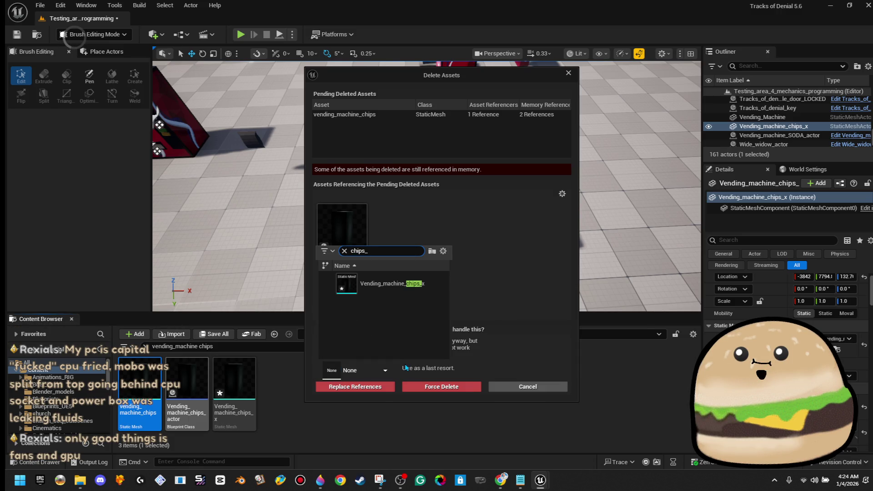
pyautogui.click(385, 293)
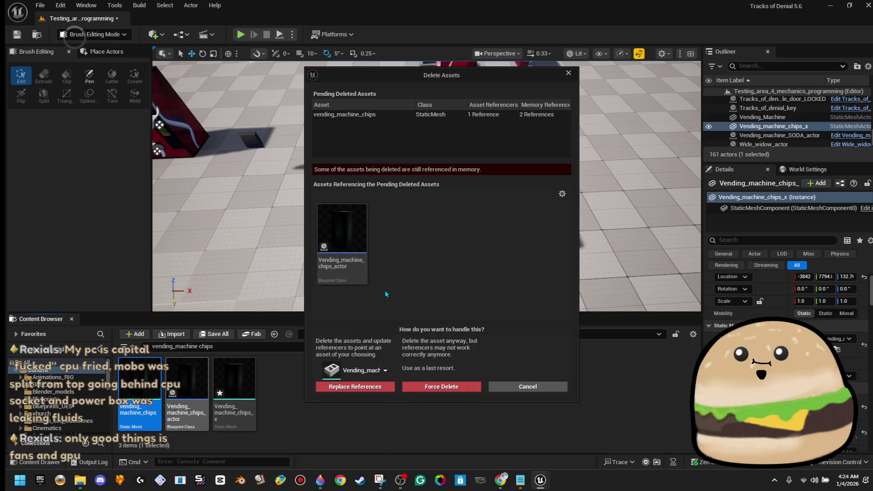
pyautogui.click(366, 388)
pyautogui.click(481, 264)
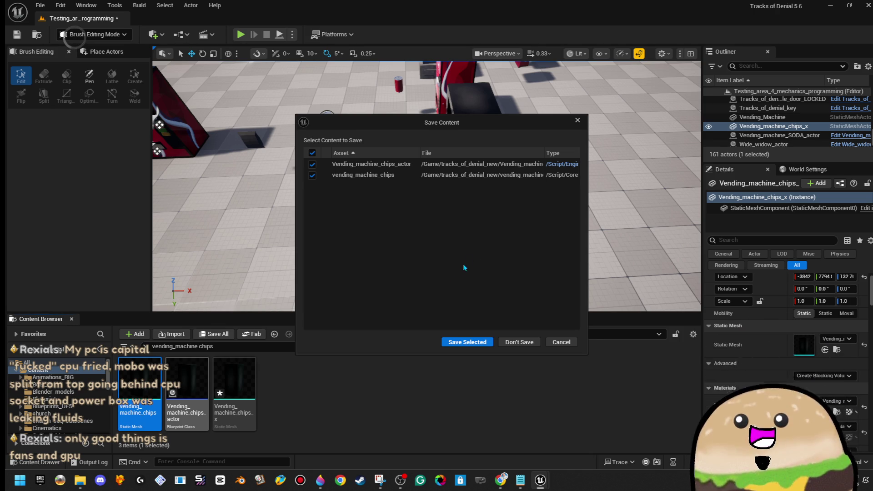
pyautogui.click(470, 347)
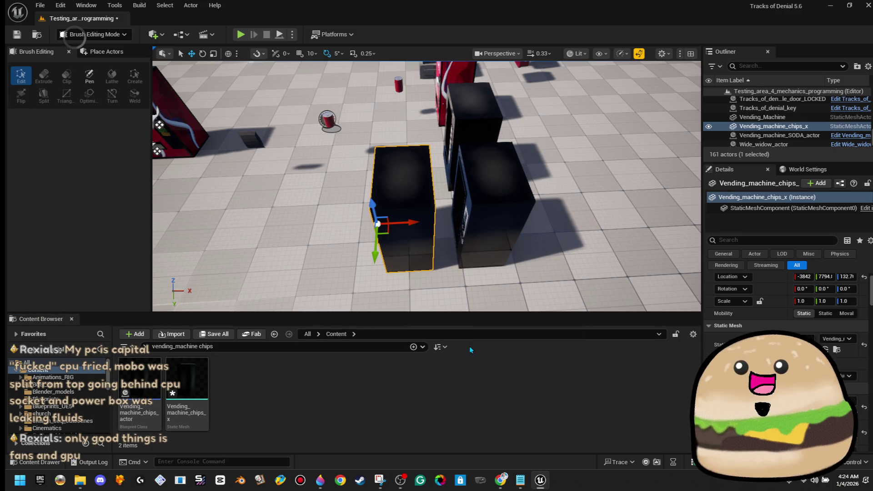
# Open Vending_machine_chips_x in the mesh editor and generate Auto Convex Collision.
pyautogui.doubleClick(180, 374)
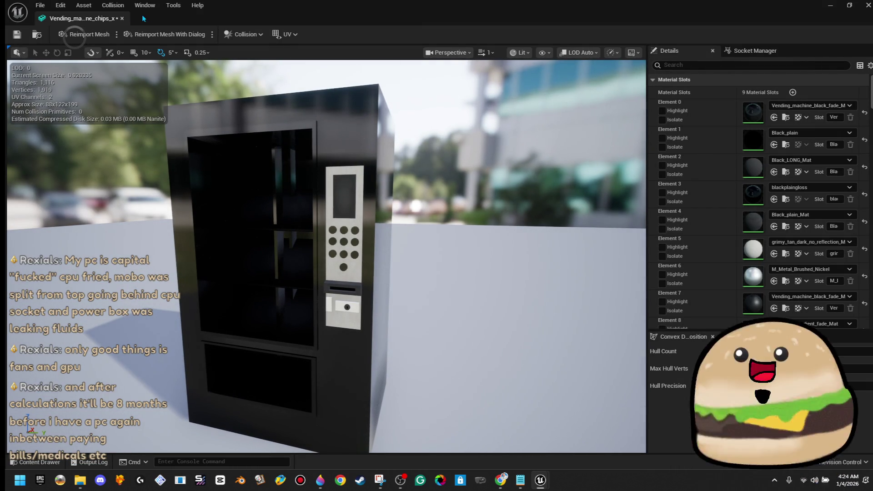
pyautogui.click(113, 5)
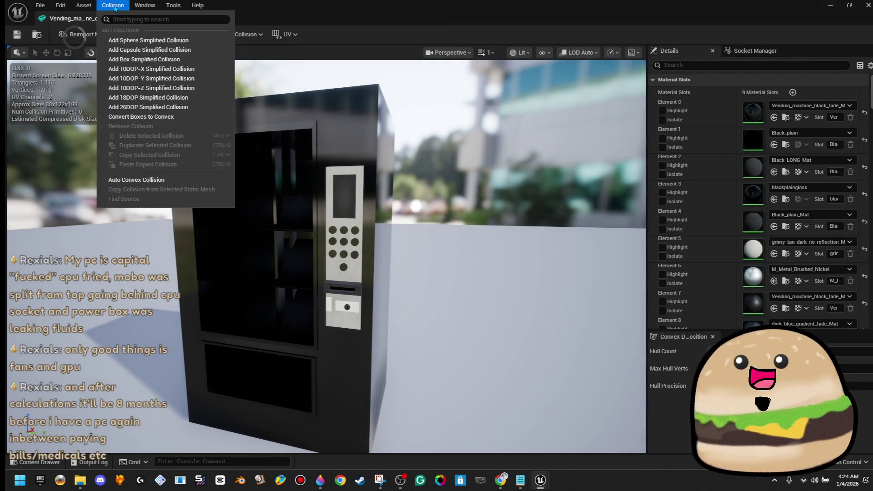
pyautogui.click(170, 180)
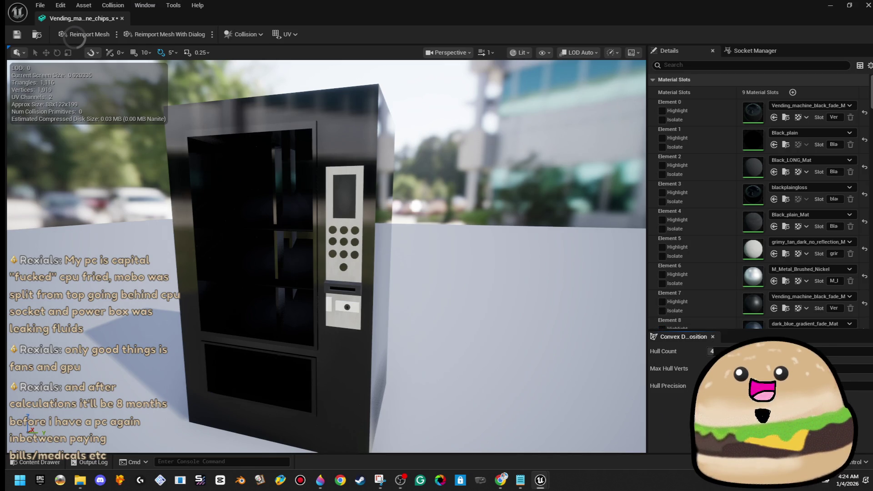
# Delete every auto-generated collision hull until the mesh has zero collision primitives.
pyautogui.moveTo(438, 268)
pyautogui.mouseDown()
pyautogui.moveTo(439, 255)
pyautogui.moveTo(450, 252)
pyautogui.moveTo(445, 241)
pyautogui.mouseUp()
pyautogui.moveTo(393, 283)
pyautogui.mouseDown()
pyautogui.moveTo(400, 277)
pyautogui.moveTo(390, 285)
pyautogui.mouseUp()
pyautogui.press('Delete')
pyautogui.click(384, 299)
pyautogui.press('Delete')
pyautogui.moveTo(376, 224)
pyautogui.mouseDown()
pyautogui.moveTo(404, 226)
pyautogui.moveTo(352, 198)
pyautogui.mouseUp()
pyautogui.press('Delete')
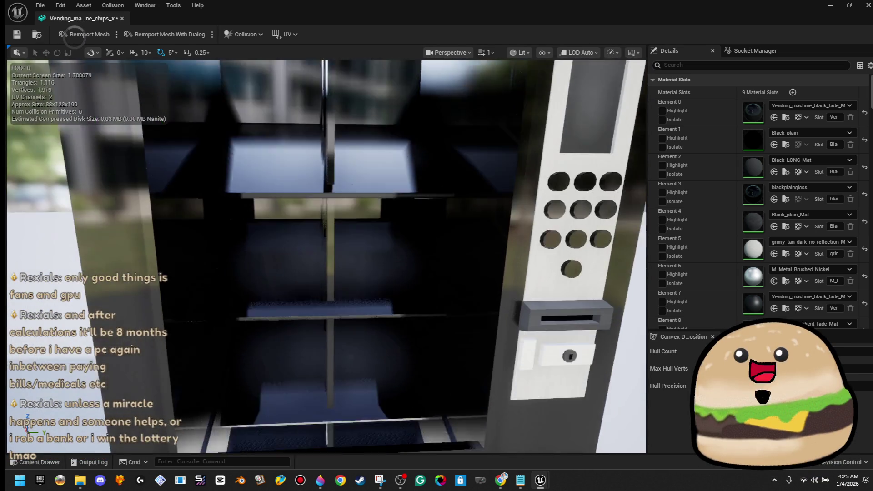
pyautogui.scroll(-5, 337, 237)
pyautogui.click(112, 5)
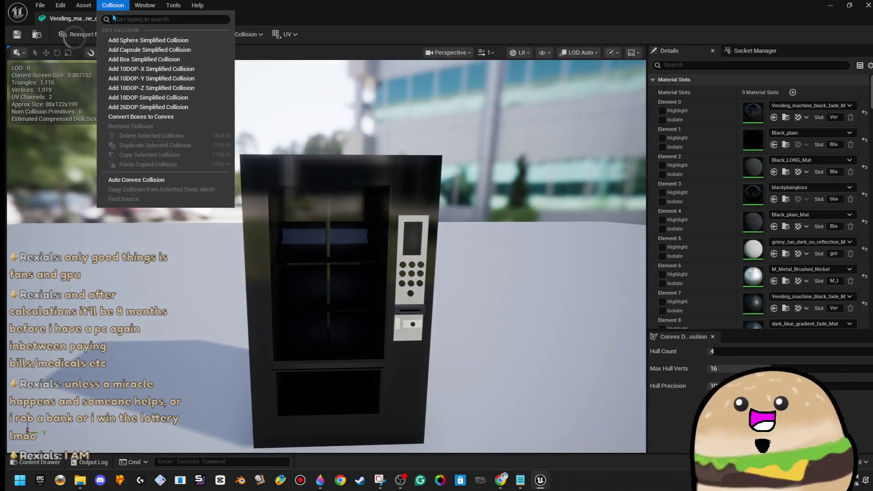
# Add a box simplified collision and narrow it to fit the machine body.
pyautogui.click(141, 56)
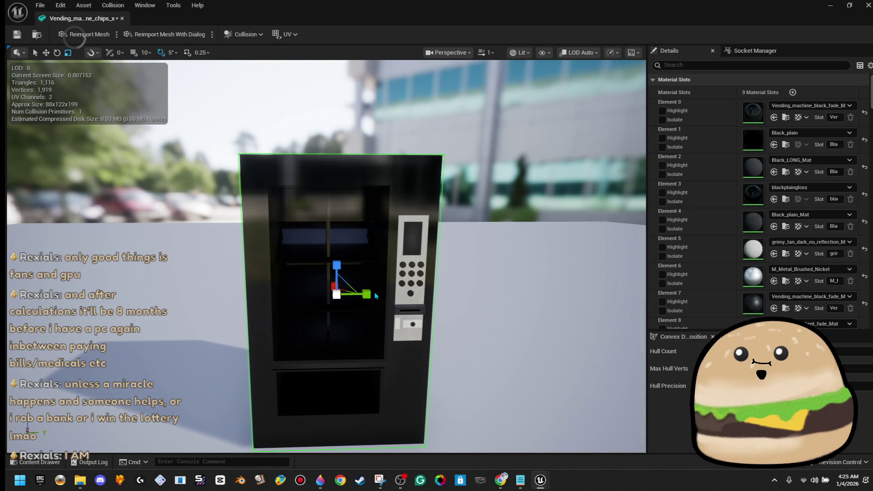
pyautogui.moveTo(368, 292)
pyautogui.mouseDown()
pyautogui.moveTo(346, 293)
pyautogui.moveTo(426, 296)
pyautogui.moveTo(350, 300)
pyautogui.mouseUp()
pyautogui.moveTo(429, 298)
pyautogui.mouseDown()
pyautogui.moveTo(386, 286)
pyautogui.moveTo(397, 309)
pyautogui.moveTo(455, 323)
pyautogui.mouseUp()
pyautogui.moveTo(376, 267)
pyautogui.mouseDown()
pyautogui.moveTo(346, 268)
pyautogui.moveTo(340, 285)
pyautogui.moveTo(351, 293)
pyautogui.moveTo(321, 293)
pyautogui.moveTo(369, 293)
pyautogui.moveTo(208, 293)
pyautogui.moveTo(187, 314)
pyautogui.mouseUp()
pyautogui.scroll(3, 370, 244)
pyautogui.click(351, 293)
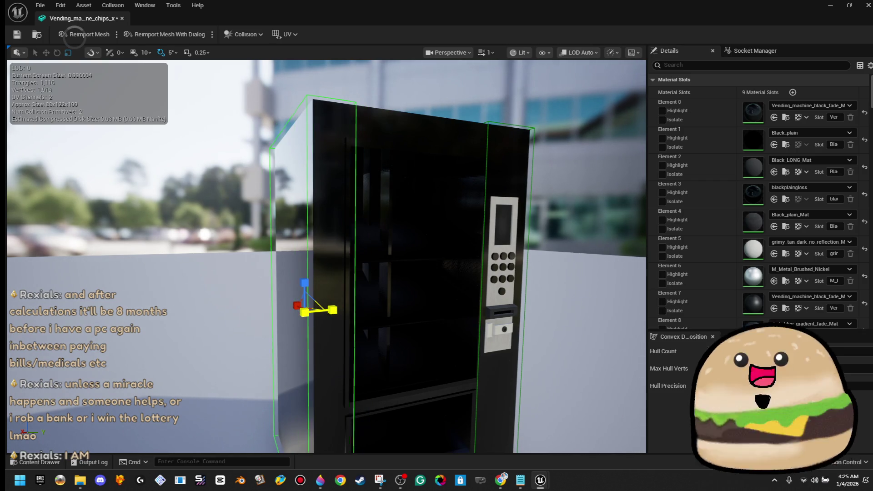
# Duplicate the collision box and slide the copy to the right side.
pyautogui.moveTo(333, 309); pyautogui.dragTo(333, 309)
pyautogui.press('w')
pyautogui.moveTo(245, 258)
pyautogui.mouseDown()
pyautogui.moveTo(325, 259)
pyautogui.moveTo(342, 269)
pyautogui.moveTo(327, 275)
pyautogui.moveTo(328, 257)
pyautogui.mouseUp()
pyautogui.press('r')
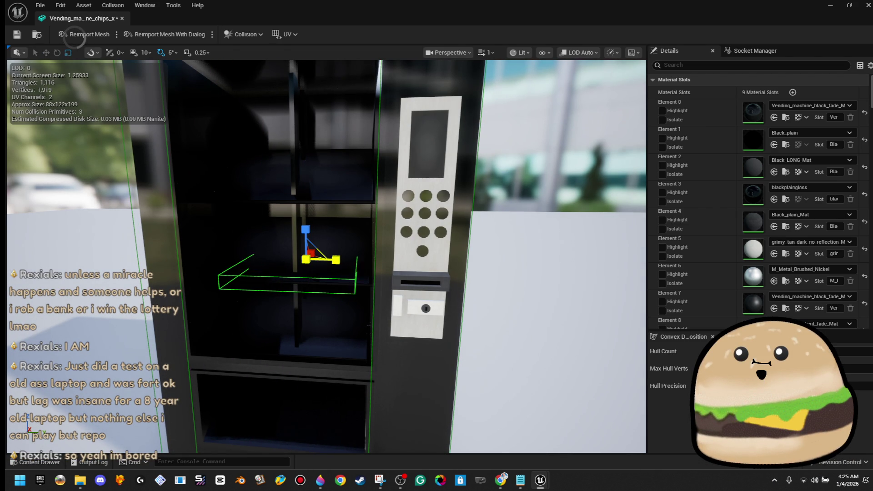
# Thicken the collision box and move it down along the machine's side edge.
pyautogui.moveTo(430, 272)
pyautogui.mouseDown()
pyautogui.moveTo(275, 285)
pyautogui.moveTo(262, 295)
pyautogui.mouseUp()
pyautogui.press('r')
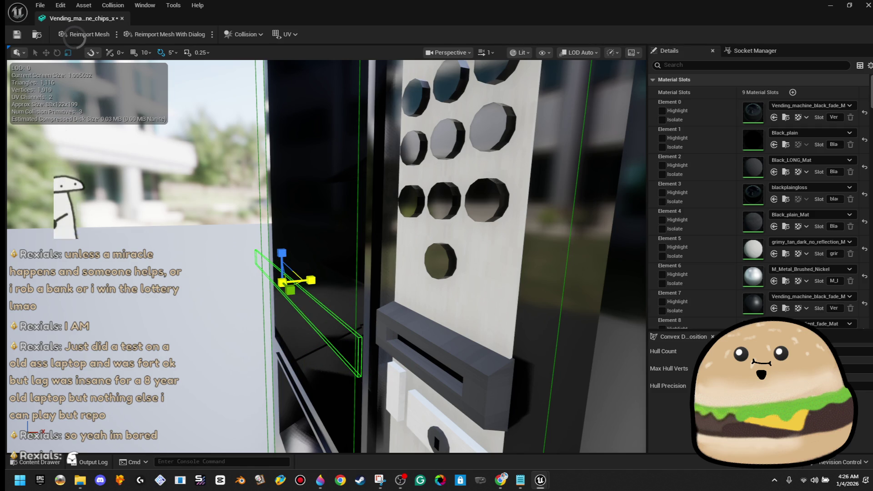
pyautogui.moveTo(263, 295); pyautogui.dragTo(310, 280)
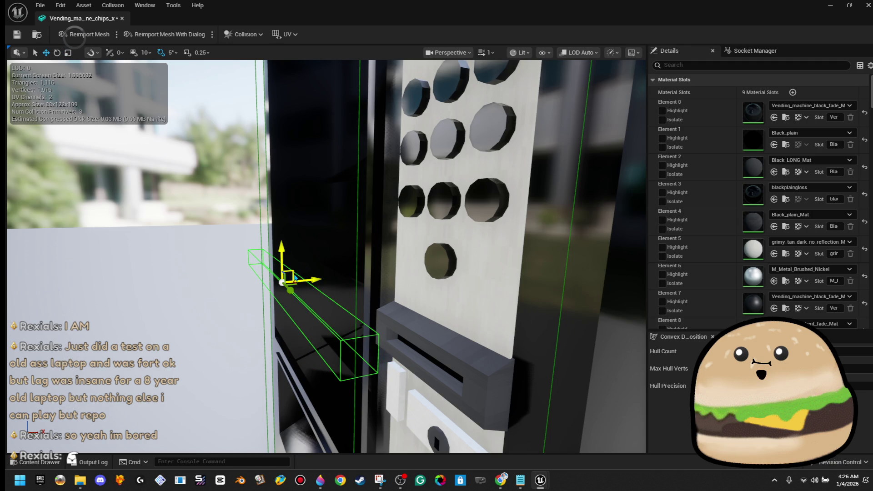
pyautogui.moveTo(295, 277)
pyautogui.mouseDown()
pyautogui.moveTo(313, 309)
pyautogui.moveTo(308, 348)
pyautogui.moveTo(320, 377)
pyautogui.mouseUp()
pyautogui.scroll(5, 320, 374)
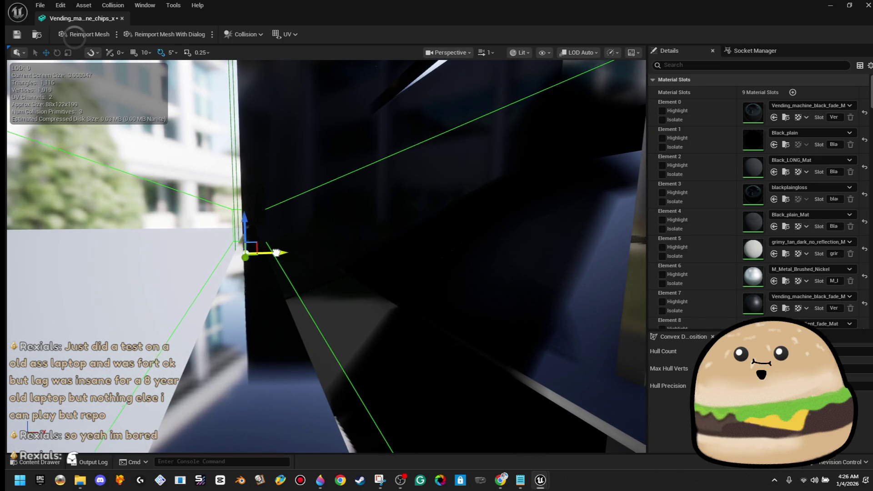
pyautogui.scroll(-5, 287, 251)
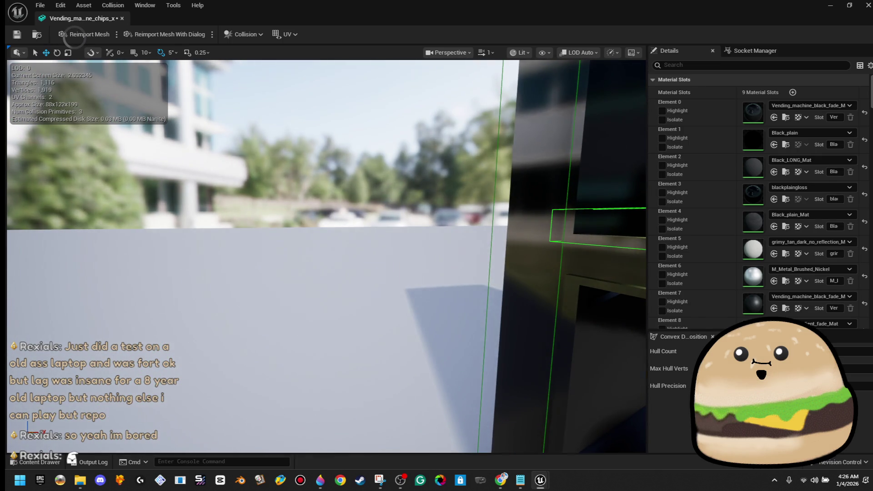
pyautogui.press('f')
pyautogui.moveTo(452, 236)
pyautogui.mouseDown()
pyautogui.moveTo(453, 272)
pyautogui.moveTo(419, 282)
pyautogui.mouseUp()
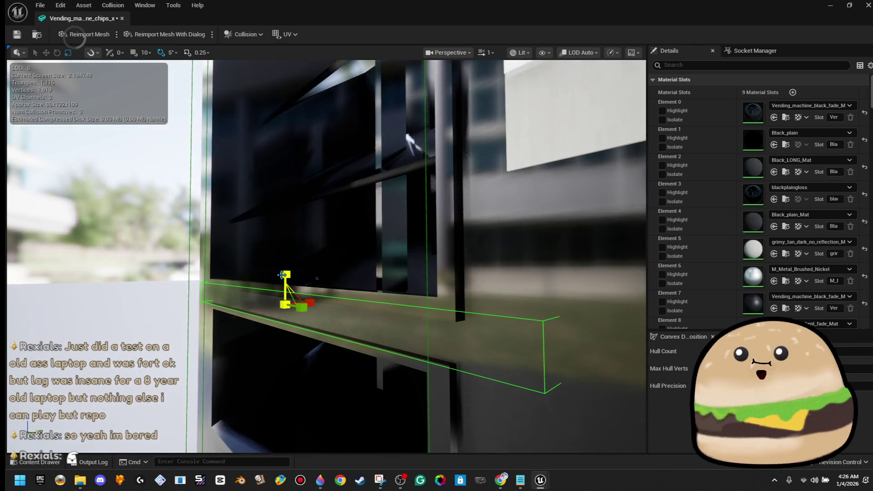
# Make the side collision box taller so it fits tightly against the frame.
pyautogui.moveTo(283, 274)
pyautogui.mouseDown()
pyautogui.moveTo(343, 291)
pyautogui.moveTo(288, 186)
pyautogui.moveTo(294, 178)
pyautogui.mouseUp()
pyautogui.press('r')
pyautogui.press('w')
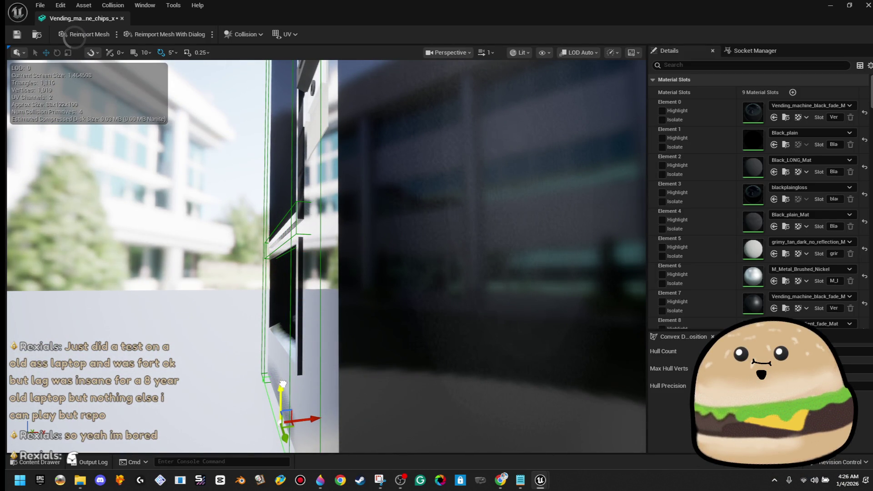
pyautogui.moveTo(282, 384)
pyautogui.mouseDown()
pyautogui.moveTo(318, 380)
pyautogui.moveTo(300, 375)
pyautogui.moveTo(263, 318)
pyautogui.mouseUp()
pyautogui.press('r')
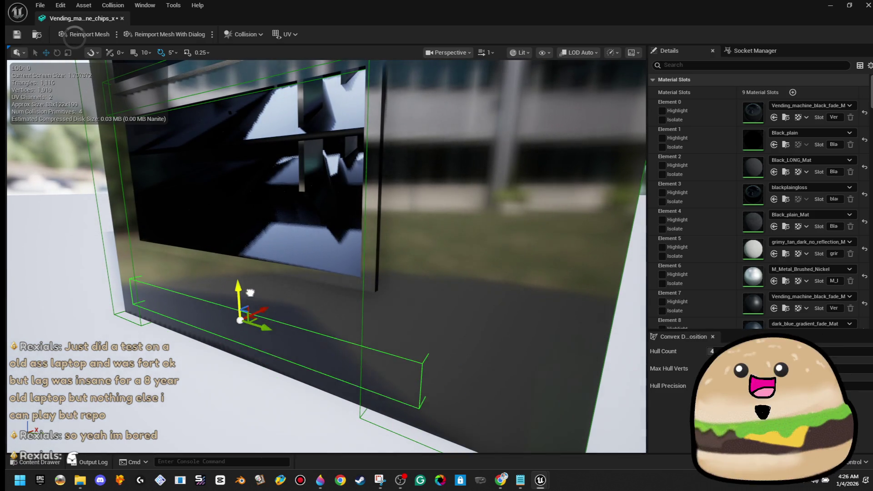
pyautogui.moveTo(234, 282)
pyautogui.mouseDown()
pyautogui.moveTo(234, 259)
pyautogui.moveTo(295, 273)
pyautogui.moveTo(346, 263)
pyautogui.moveTo(318, 282)
pyautogui.moveTo(282, 273)
pyautogui.moveTo(331, 326)
pyautogui.mouseUp()
pyautogui.press('w')
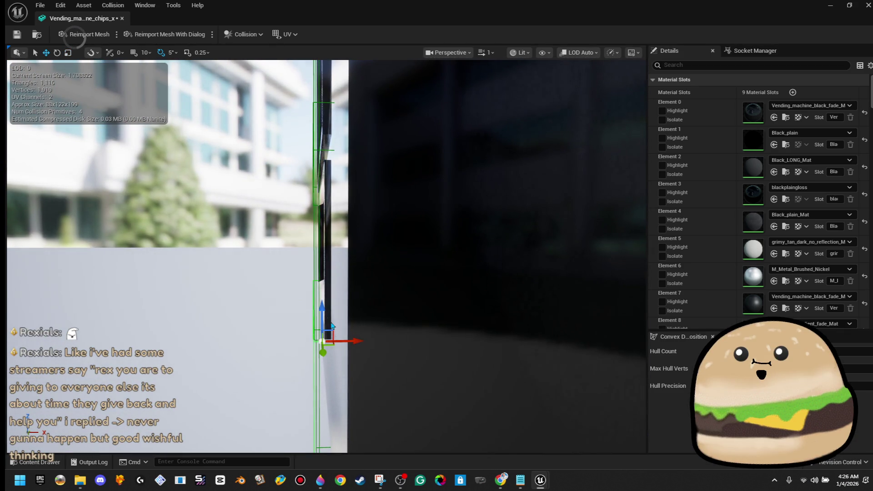
pyautogui.moveTo(395, 271)
pyautogui.mouseDown()
pyautogui.moveTo(415, 309)
pyautogui.moveTo(396, 339)
pyautogui.mouseUp()
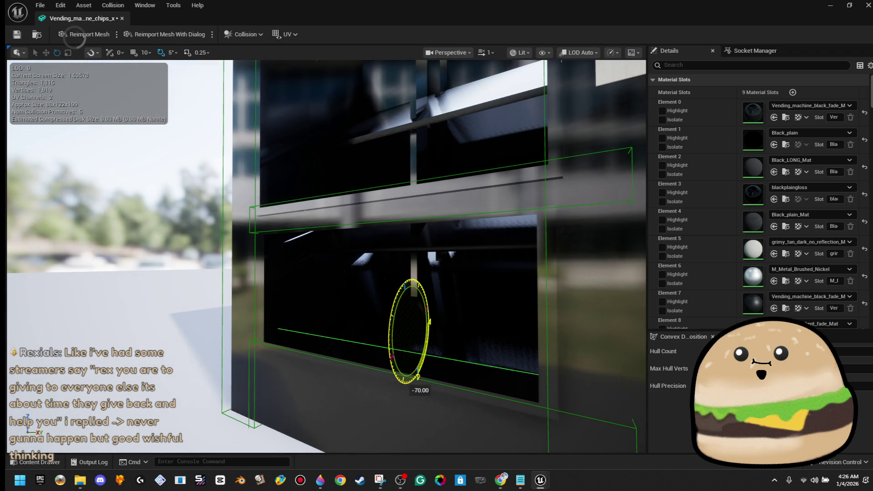
# Tilt the collision box to match the angled tray and move it left and up.
pyautogui.moveTo(395, 339); pyautogui.dragTo(392, 317)
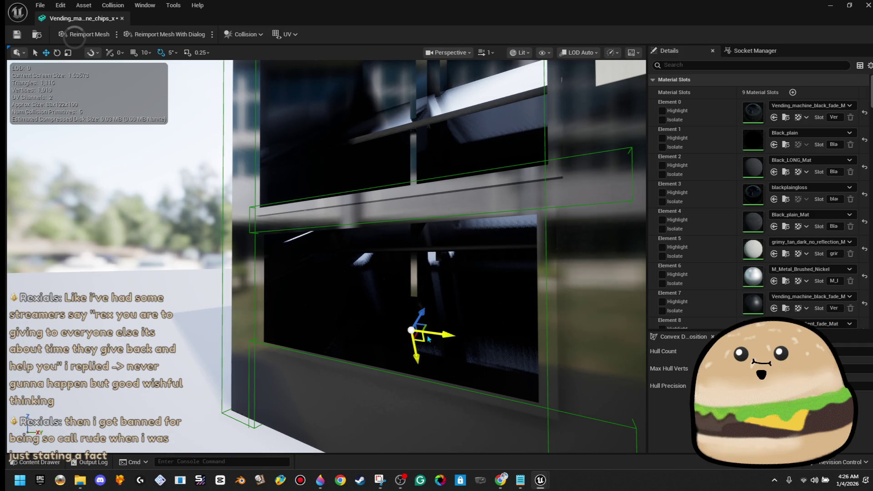
pyautogui.moveTo(327, 257)
pyautogui.mouseDown()
pyautogui.moveTo(291, 248)
pyautogui.moveTo(402, 362)
pyautogui.mouseUp()
pyautogui.scroll(-3, 401, 362)
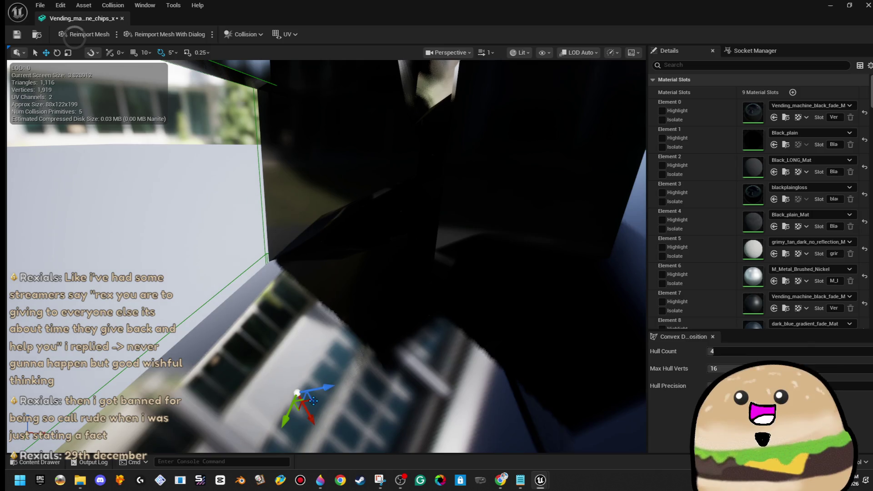
pyautogui.moveTo(292, 359)
pyautogui.mouseDown()
pyautogui.moveTo(261, 371)
pyautogui.moveTo(256, 344)
pyautogui.moveTo(267, 345)
pyautogui.moveTo(268, 317)
pyautogui.moveTo(286, 349)
pyautogui.moveTo(342, 314)
pyautogui.moveTo(318, 311)
pyautogui.moveTo(355, 311)
pyautogui.mouseUp()
# Reposition the tilted box inside the shelf window area from an edge-on view.
pyautogui.press('w')
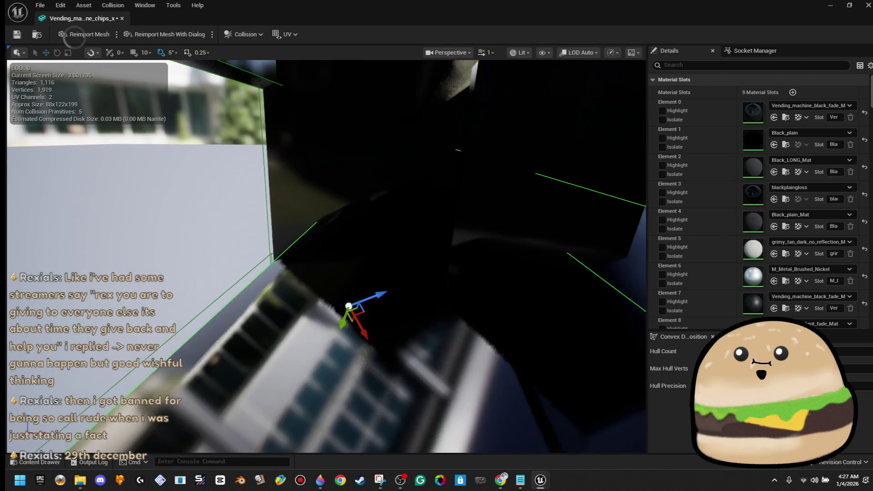
pyautogui.press('r')
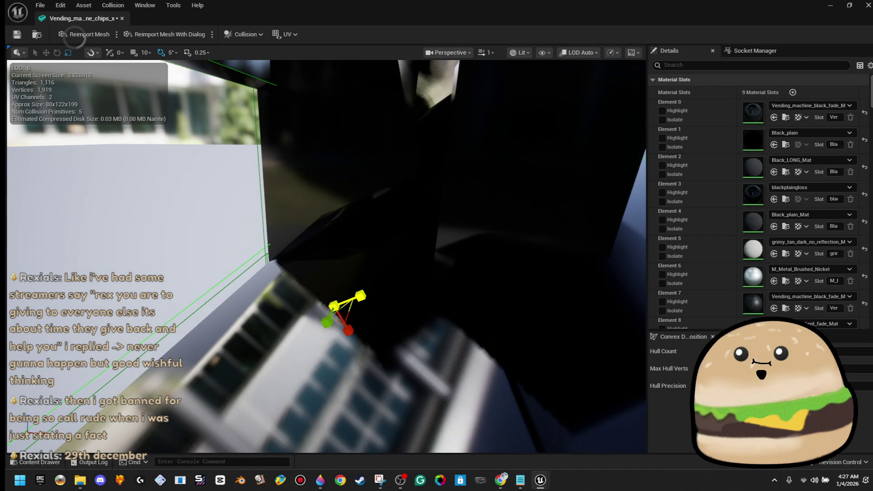
pyautogui.press('f')
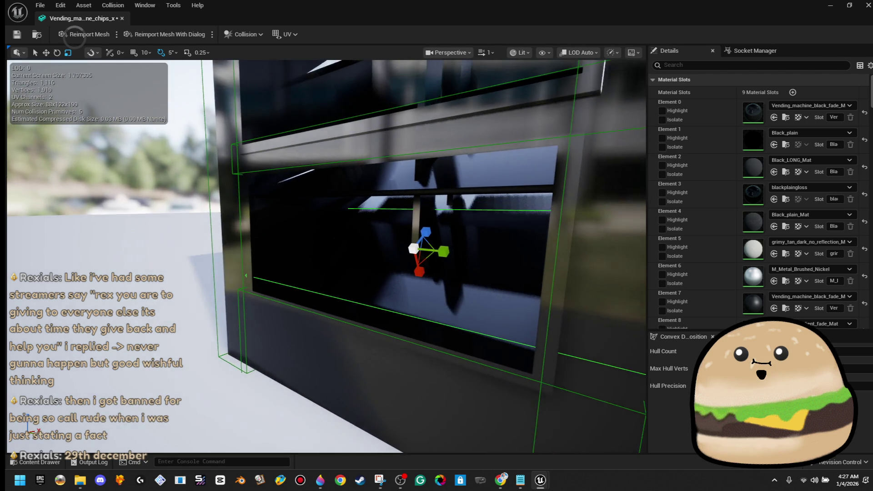
pyautogui.press('f')
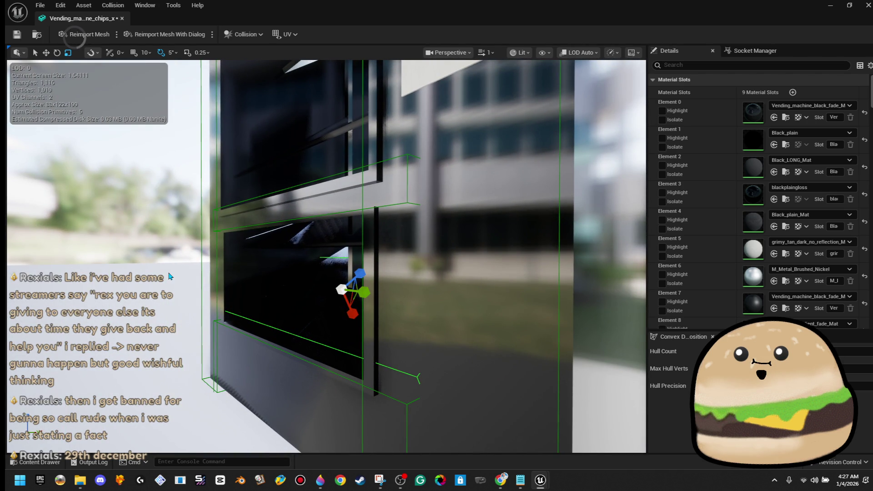
pyautogui.moveTo(169, 276); pyautogui.dragTo(144, 275)
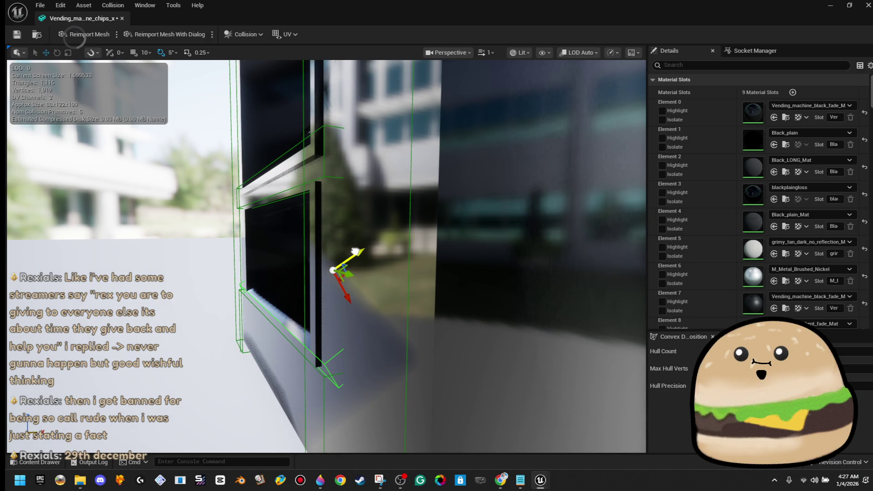
pyautogui.moveTo(347, 295); pyautogui.dragTo(349, 381)
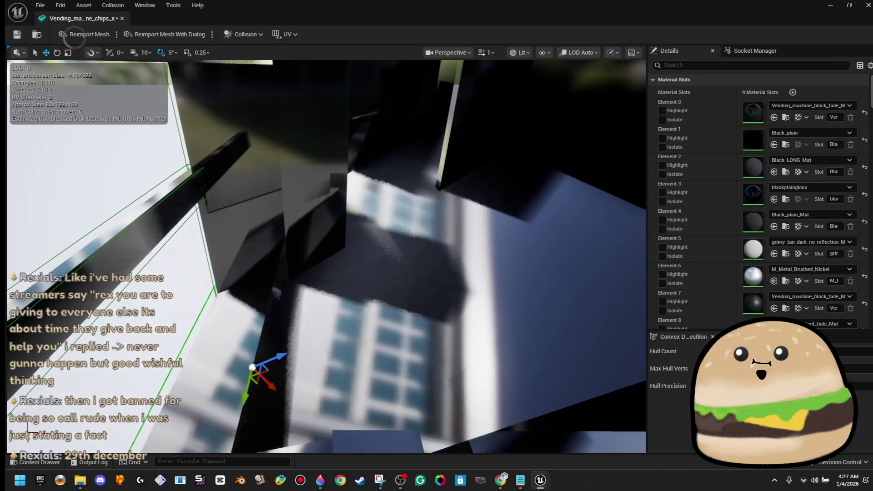
pyautogui.moveTo(282, 349)
pyautogui.mouseDown()
pyautogui.moveTo(338, 268)
pyautogui.moveTo(436, 207)
pyautogui.moveTo(412, 274)
pyautogui.moveTo(407, 328)
pyautogui.moveTo(395, 318)
pyautogui.moveTo(437, 321)
pyautogui.mouseUp()
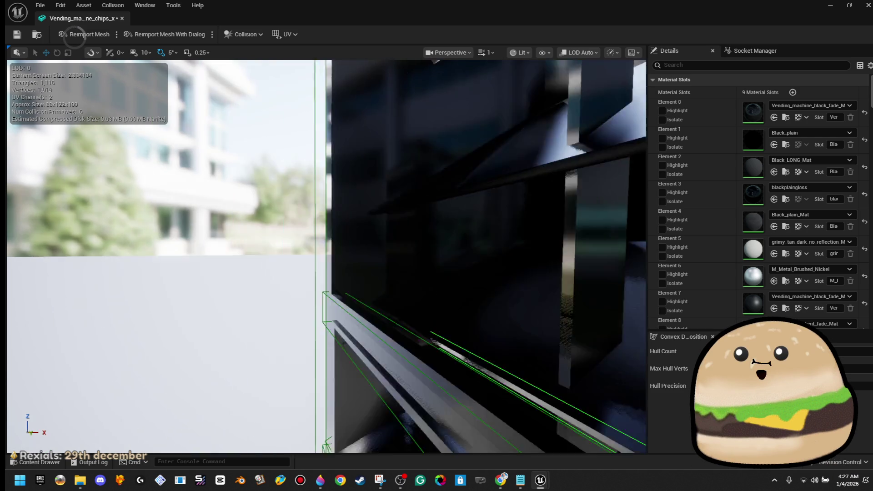
# Duplicate the collision box twice, placing each copy on an interior shelf.
pyautogui.moveTo(318, 339)
pyautogui.mouseDown()
pyautogui.moveTo(291, 339)
pyautogui.moveTo(339, 334)
pyautogui.moveTo(326, 327)
pyautogui.mouseUp()
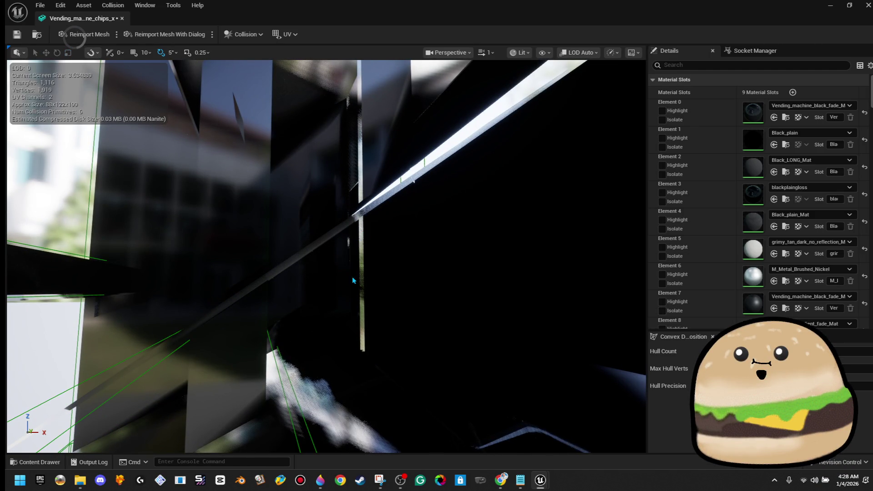
pyautogui.moveTo(347, 291); pyautogui.dragTo(257, 328)
pyautogui.press('r')
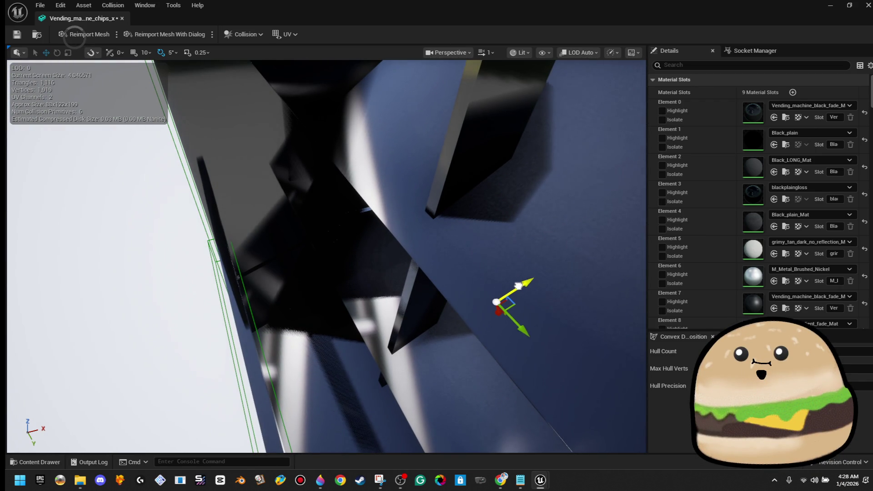
pyautogui.moveTo(493, 299); pyautogui.dragTo(513, 299)
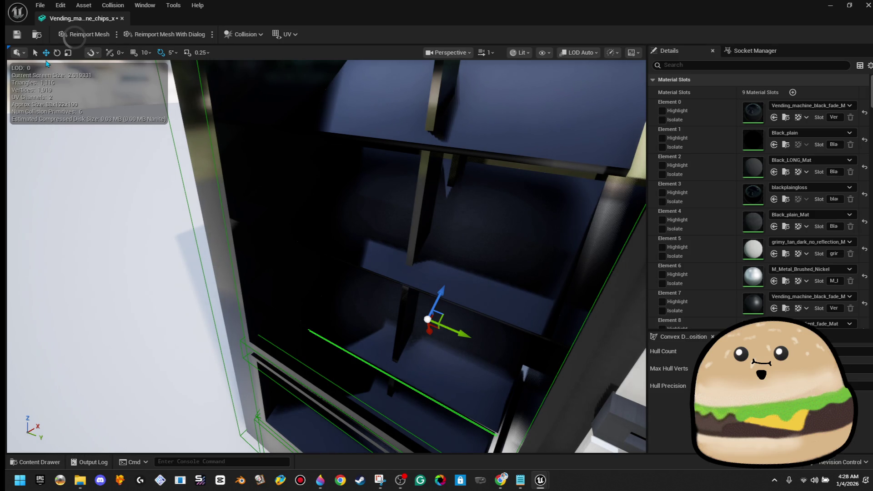
pyautogui.moveTo(366, 167); pyautogui.dragTo(366, 167)
pyautogui.moveTo(391, 219); pyautogui.dragTo(391, 219)
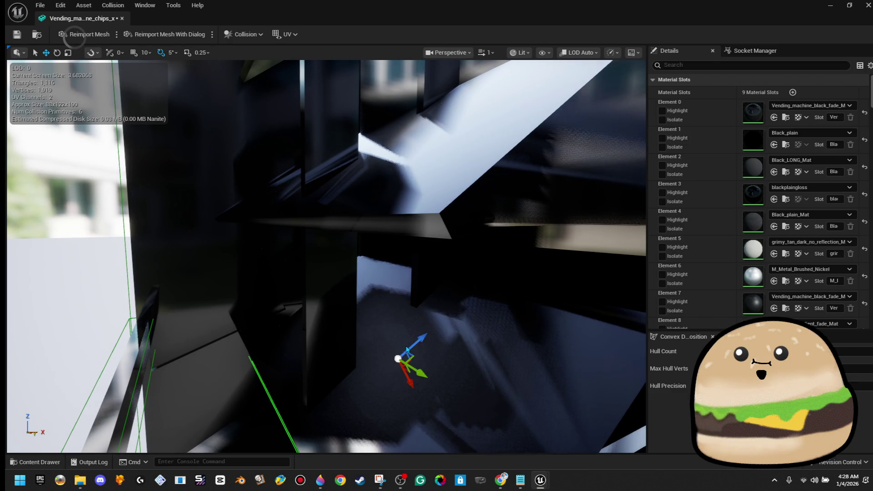
pyautogui.moveTo(409, 382); pyautogui.dragTo(310, 240)
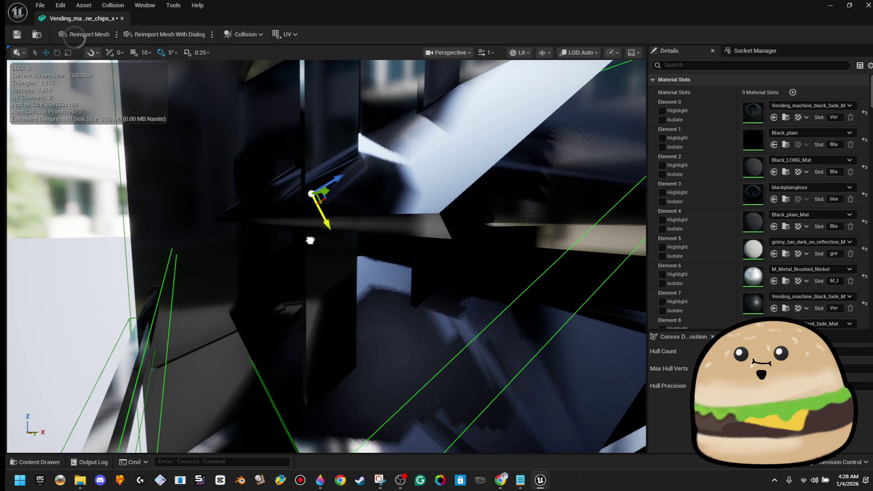
pyautogui.moveTo(337, 179)
pyautogui.mouseDown()
pyautogui.moveTo(389, 141)
pyautogui.moveTo(435, 133)
pyautogui.moveTo(414, 143)
pyautogui.mouseUp()
pyautogui.moveTo(398, 174)
pyautogui.mouseDown()
pyautogui.moveTo(406, 178)
pyautogui.moveTo(5, 245)
pyautogui.moveTo(364, 200)
pyautogui.moveTo(205, 227)
pyautogui.moveTo(364, 204)
pyautogui.moveTo(348, 373)
pyautogui.mouseUp()
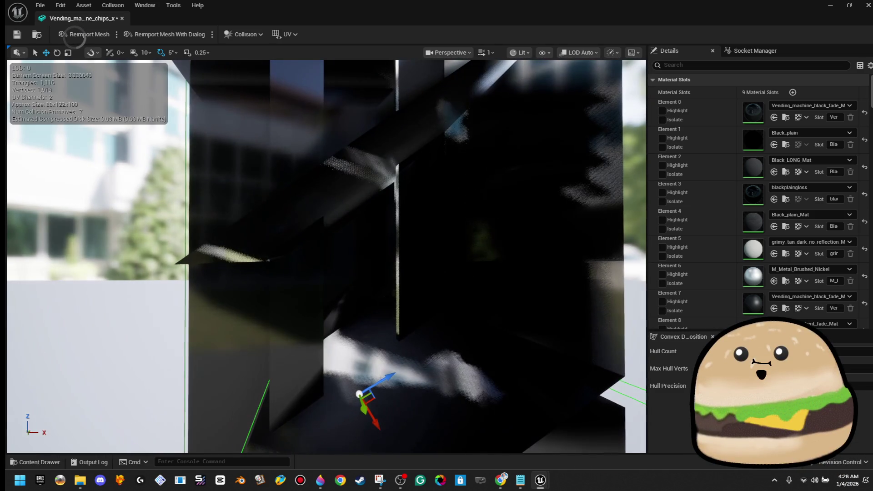
pyautogui.moveTo(374, 399)
pyautogui.mouseDown()
pyautogui.moveTo(345, 230)
pyautogui.moveTo(361, 200)
pyautogui.moveTo(395, 195)
pyautogui.mouseUp()
pyautogui.moveTo(327, 257)
pyautogui.mouseDown()
pyautogui.moveTo(314, 237)
pyautogui.moveTo(327, 219)
pyautogui.moveTo(313, 245)
pyautogui.moveTo(325, 253)
pyautogui.mouseUp()
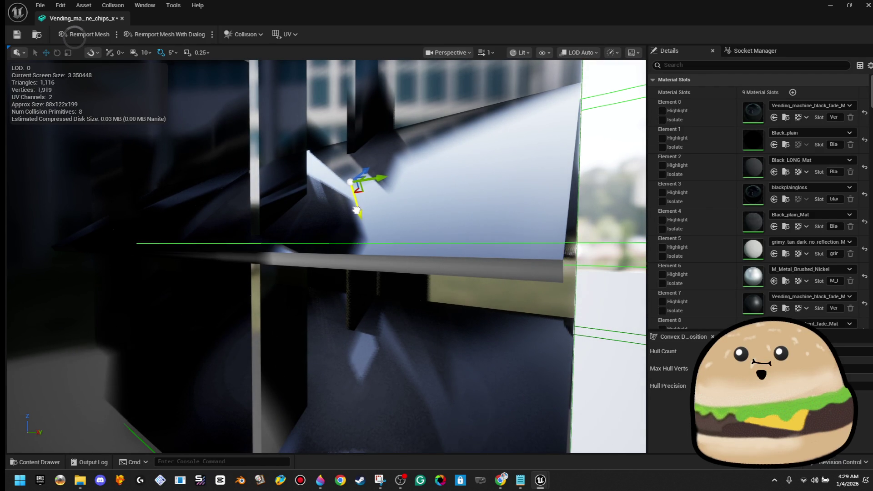
# Center the collision box across the shelves and narrow its width to the shelf section.
pyautogui.moveTo(326, 253)
pyautogui.mouseDown()
pyautogui.moveTo(314, 245)
pyautogui.moveTo(326, 252)
pyautogui.moveTo(314, 245)
pyautogui.moveTo(326, 252)
pyautogui.moveTo(313, 244)
pyautogui.moveTo(325, 253)
pyautogui.moveTo(469, 233)
pyautogui.mouseUp()
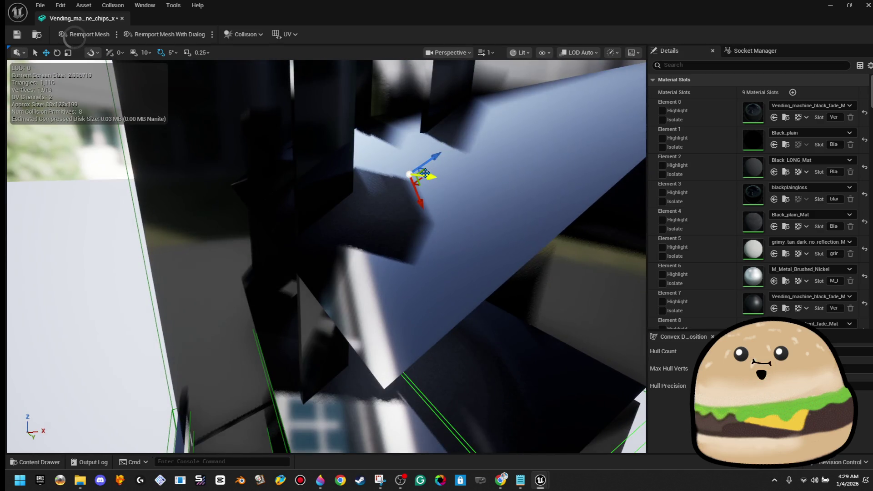
pyautogui.moveTo(423, 166); pyautogui.dragTo(359, 178)
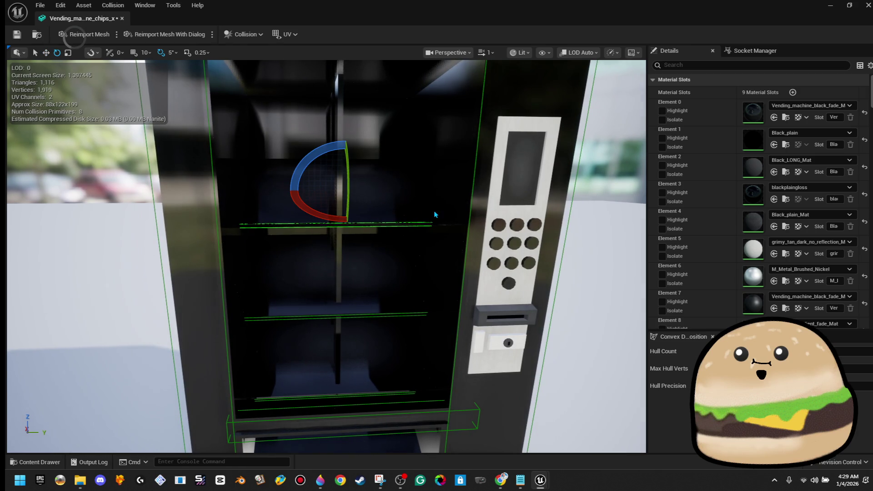
pyautogui.moveTo(358, 179); pyautogui.dragTo(368, 182)
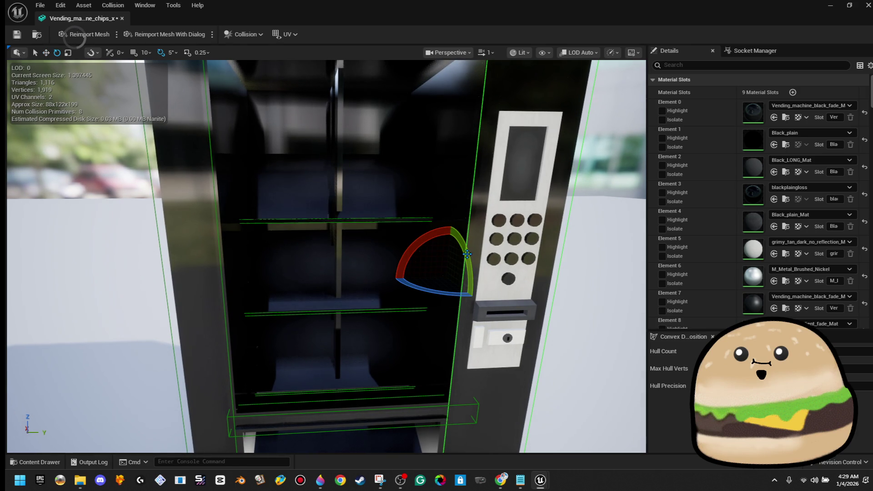
pyautogui.moveTo(473, 276)
pyautogui.mouseDown()
pyautogui.moveTo(364, 291)
pyautogui.moveTo(375, 303)
pyautogui.moveTo(355, 281)
pyautogui.moveTo(413, 314)
pyautogui.moveTo(378, 311)
pyautogui.mouseUp()
pyautogui.moveTo(325, 274); pyautogui.dragTo(324, 278)
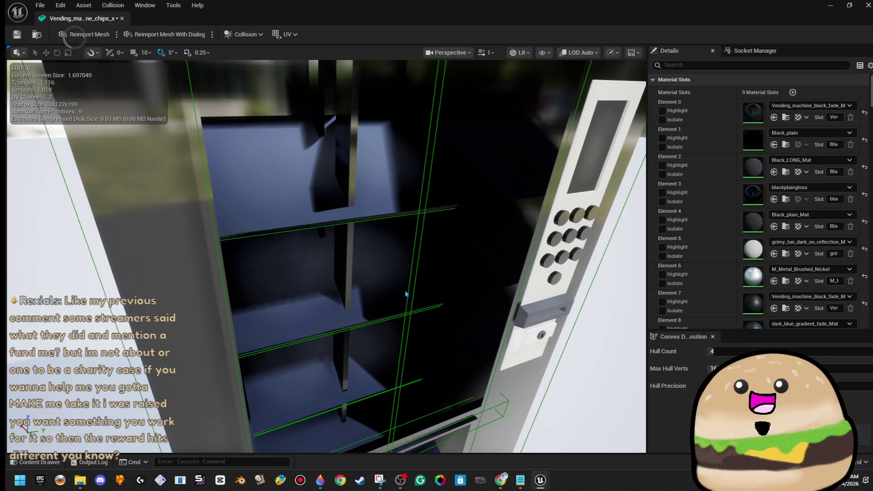
pyautogui.press('r')
pyautogui.moveTo(321, 264)
pyautogui.mouseDown()
pyautogui.moveTo(301, 266)
pyautogui.moveTo(311, 265)
pyautogui.mouseUp()
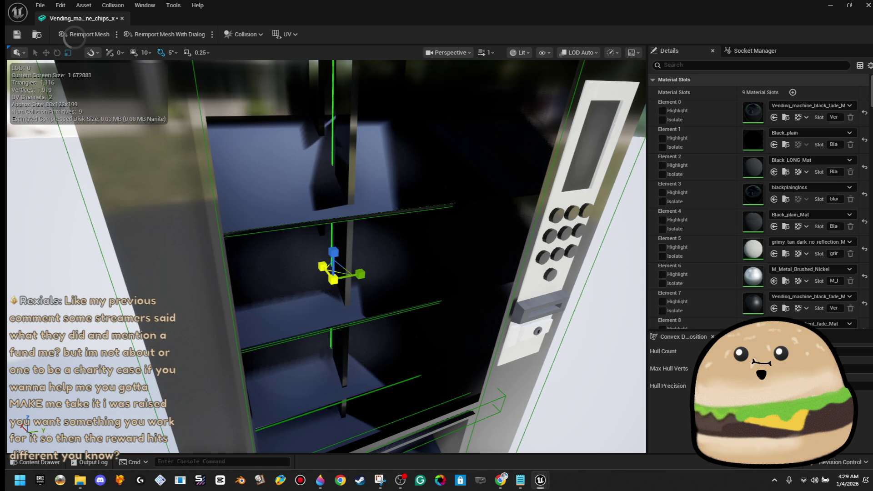
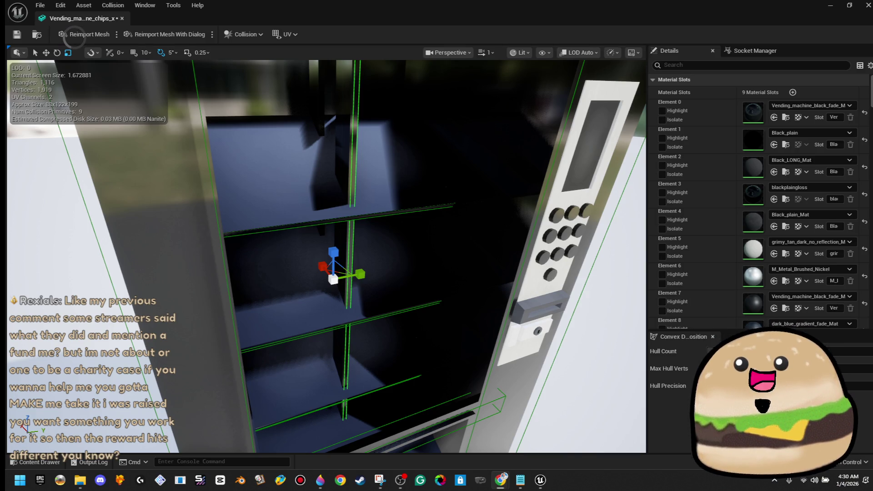
# Orbit and zoom around the vending machine mesh to inspect its front shelves and keypad panel.
pyautogui.moveTo(477, 303); pyautogui.dragTo(514, 282)
pyautogui.scroll(5, 416, 289)
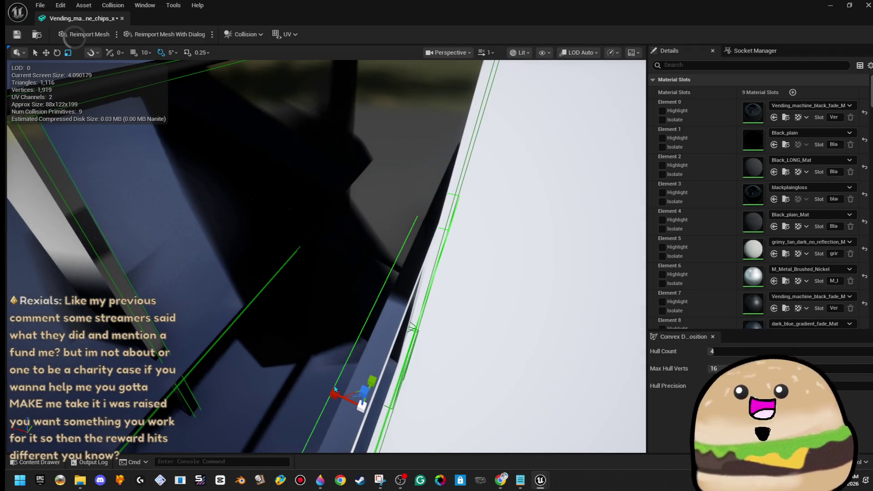
pyautogui.moveTo(440, 337); pyautogui.dragTo(481, 368)
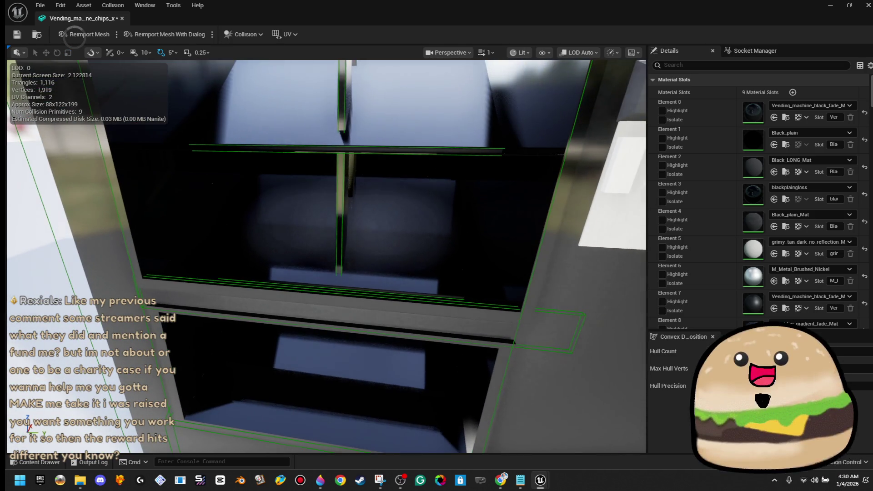
pyautogui.moveTo(507, 335)
pyautogui.mouseDown()
pyautogui.moveTo(476, 323)
pyautogui.moveTo(373, 241)
pyautogui.mouseUp()
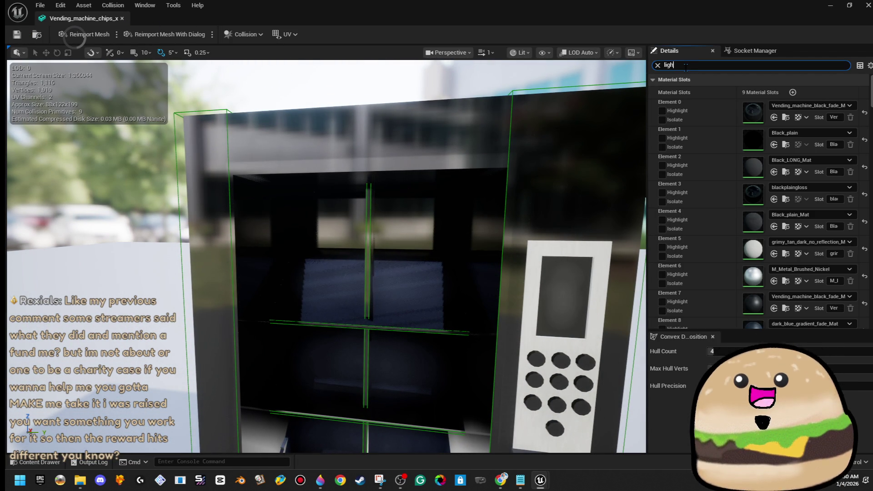
# Search Details for 'light map', review Resolution 64 and Coordinate Index 1, and save the mesh.
pyautogui.write('t map')
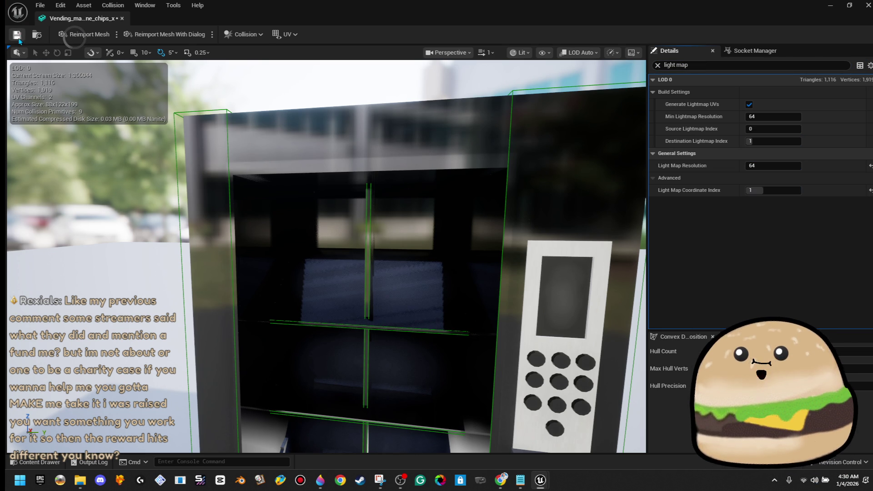
pyautogui.click(122, 18)
# Play-test the level from a spot on the floor, then stop the session.
pyautogui.press('f')
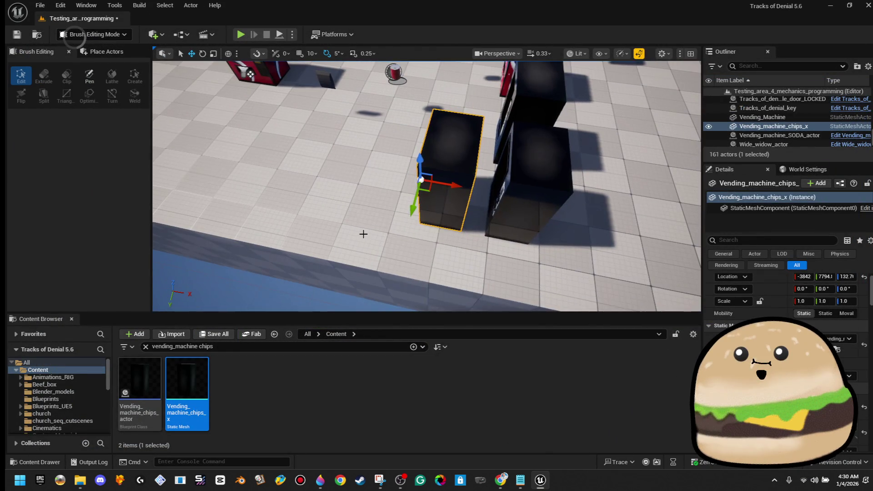
pyautogui.rightClick(363, 234)
pyautogui.click(449, 461)
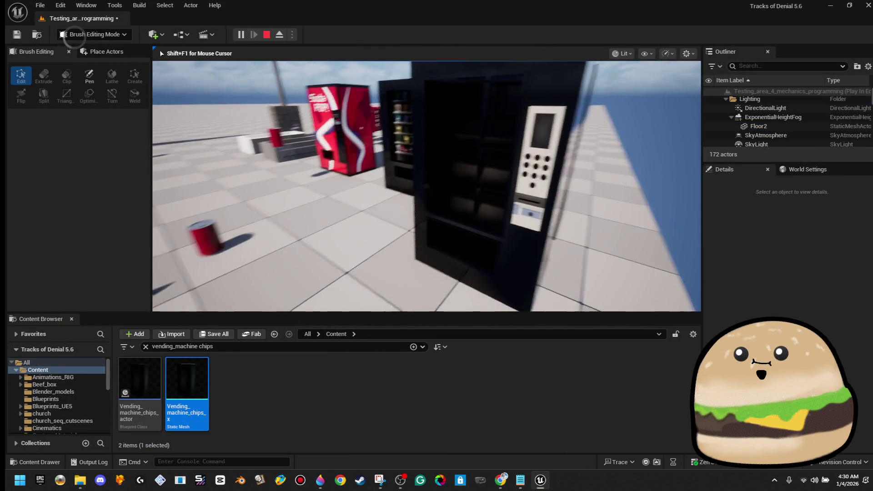
pyautogui.press('Escape')
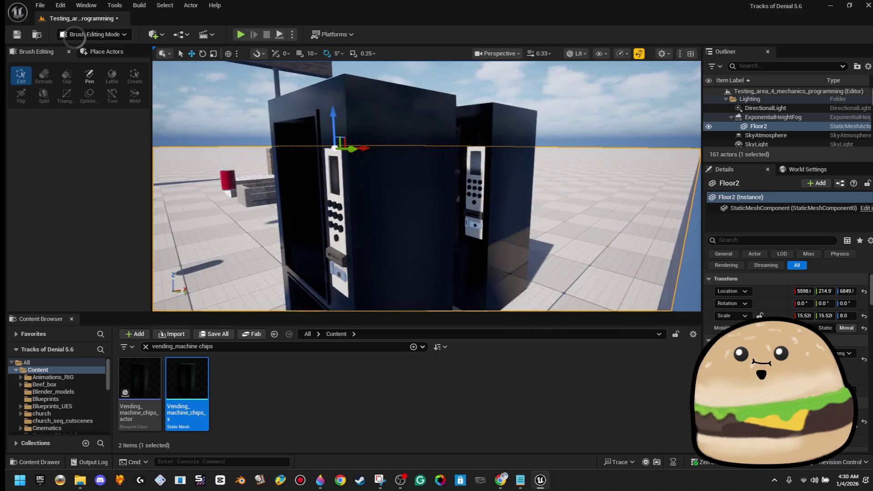
# Drag a new chips vending machine mesh into the level and raise it onto the floor.
pyautogui.click(393, 178)
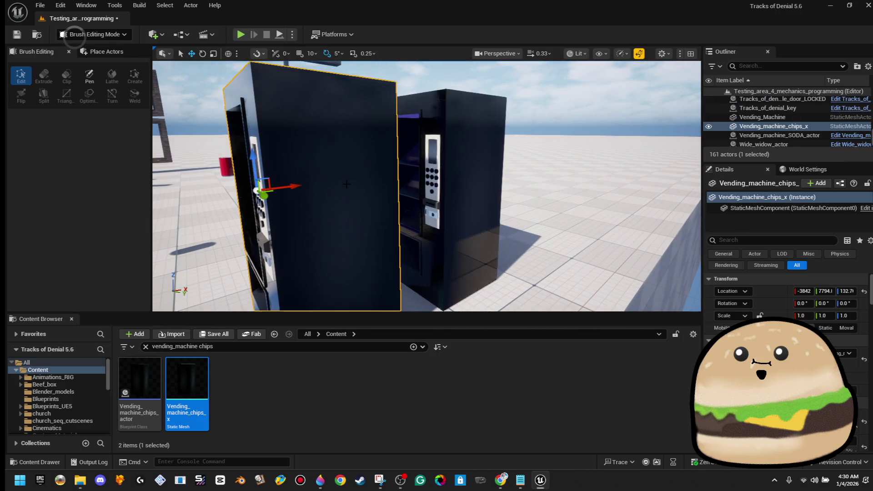
pyautogui.press('s')
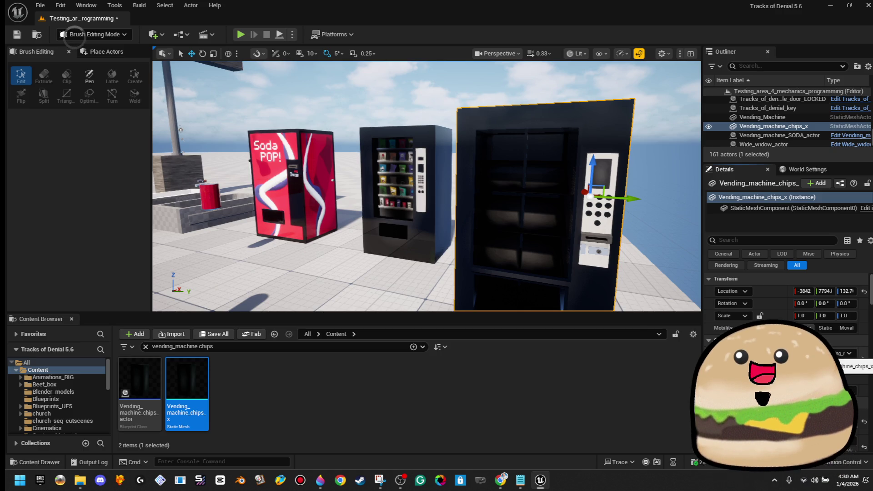
pyautogui.press('s')
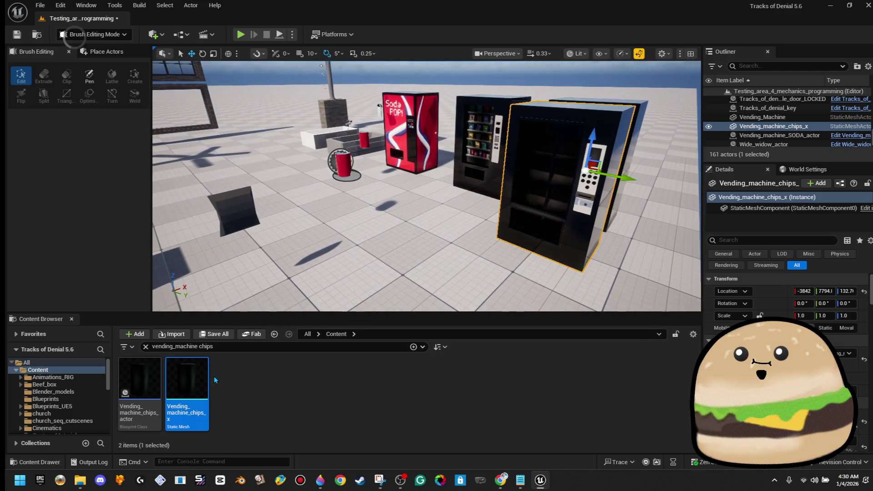
pyautogui.moveTo(249, 322); pyautogui.dragTo(368, 246)
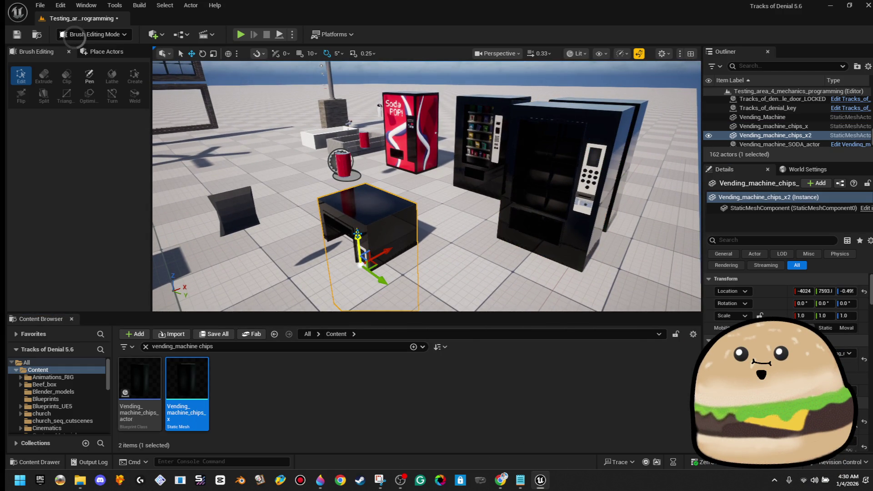
pyautogui.press('w')
pyautogui.press('d')
pyautogui.moveTo(306, 266); pyautogui.dragTo(294, 196)
pyautogui.press('w')
pyautogui.press('w')
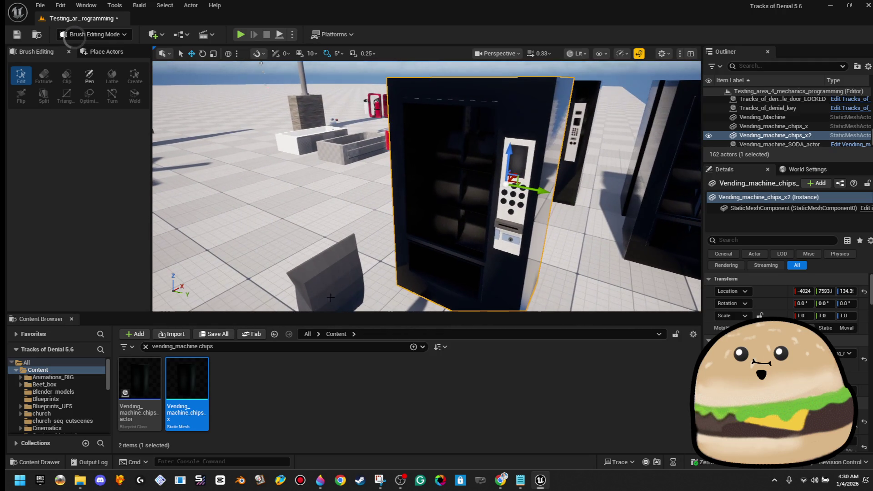
# Place the Vending_machine_chips_actor blueprint in the level and undo the extra copy.
pyautogui.doubleClick(194, 382)
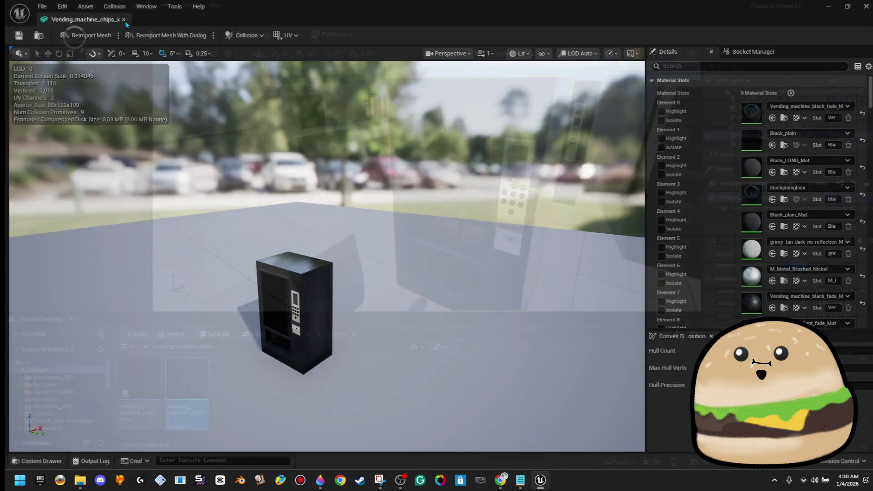
pyautogui.click(122, 19)
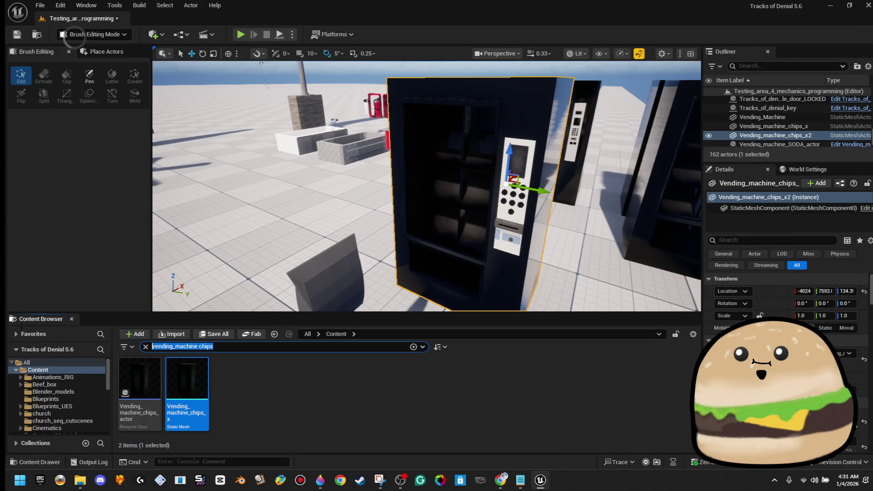
pyautogui.moveTo(139, 377)
pyautogui.mouseDown()
pyautogui.moveTo(132, 364)
pyautogui.moveTo(227, 273)
pyautogui.mouseUp()
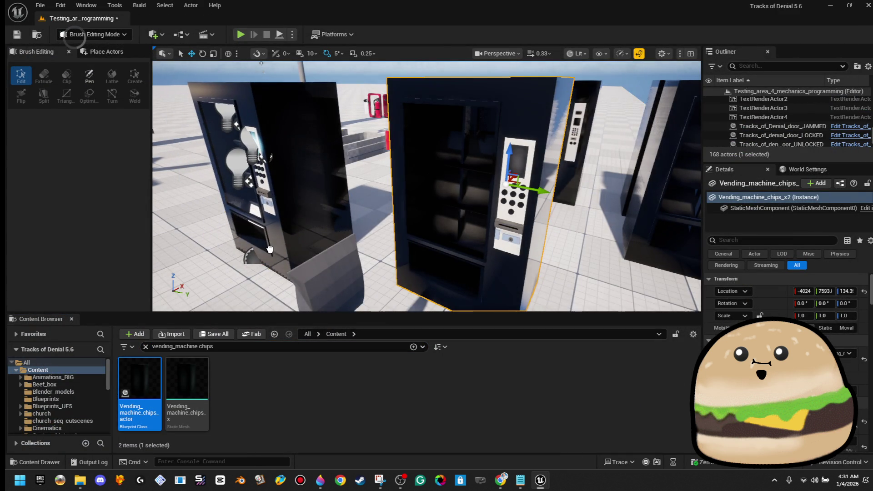
pyautogui.hotkey('ctrl', 'z')
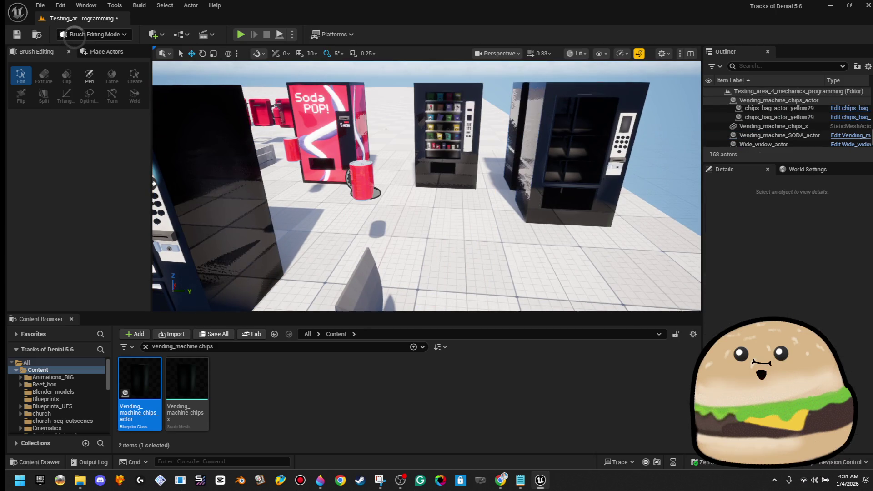
# Delete the plain vending machine mesh and play-test the level from the floor.
pyautogui.press('Delete')
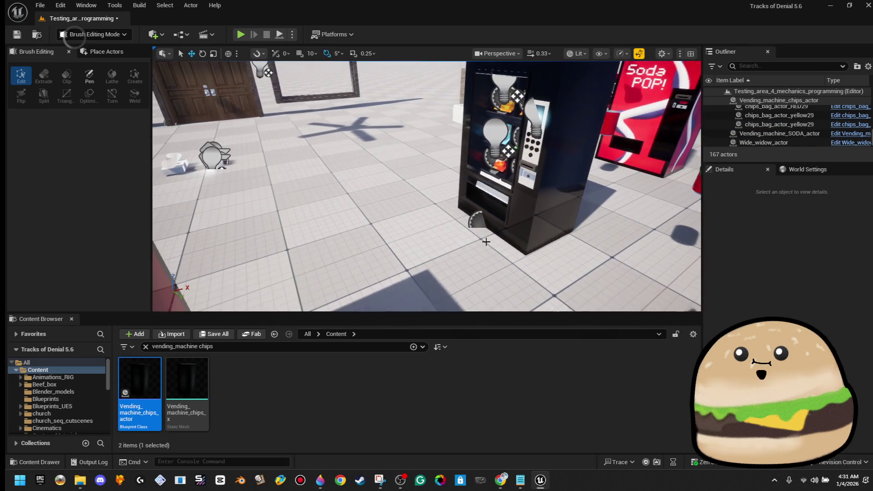
pyautogui.rightClick(416, 260)
pyautogui.click(470, 460)
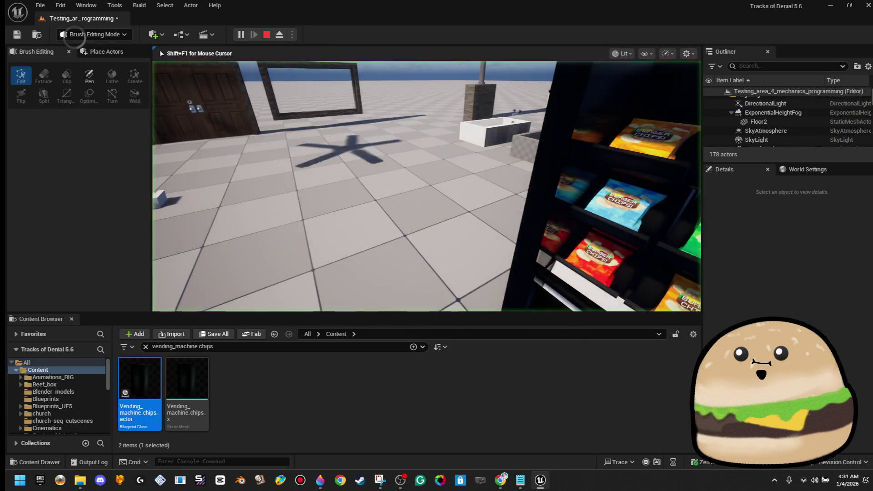
pyautogui.press('s')
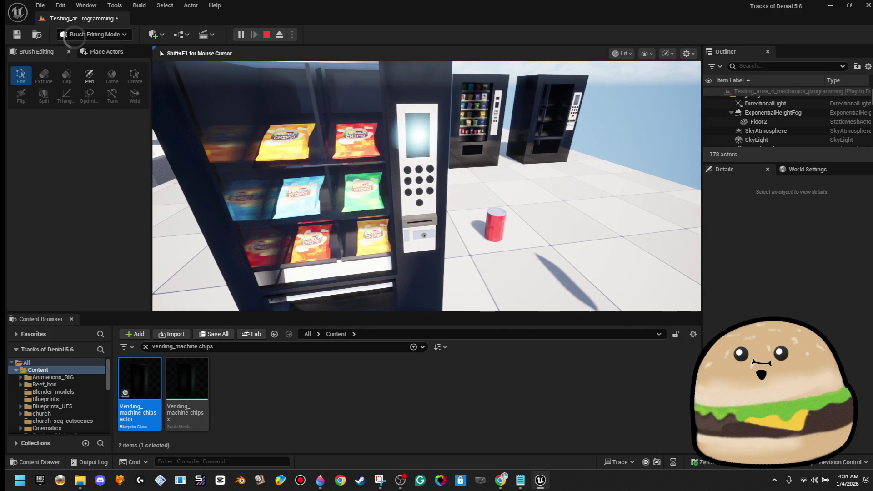
# Stop the play session and open the Vending_machine_chips_actor blueprint for editing.
pyautogui.press('Escape')
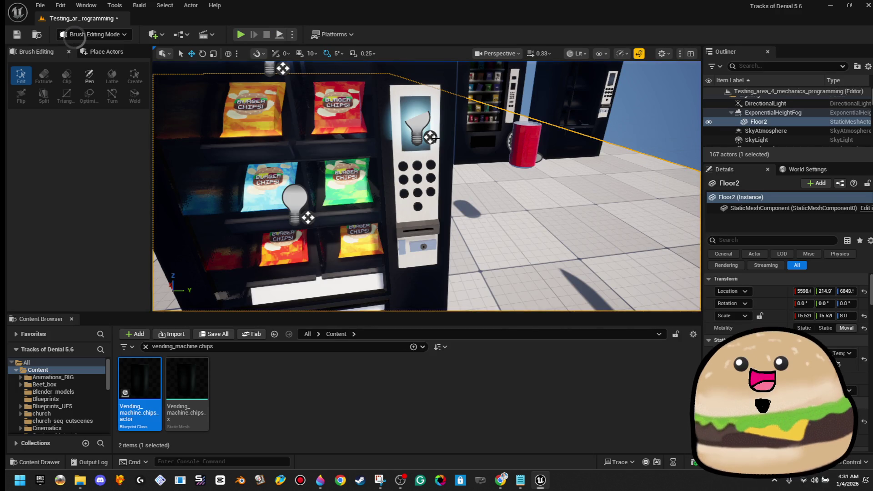
pyautogui.rightClick(421, 134)
pyautogui.click(505, 171)
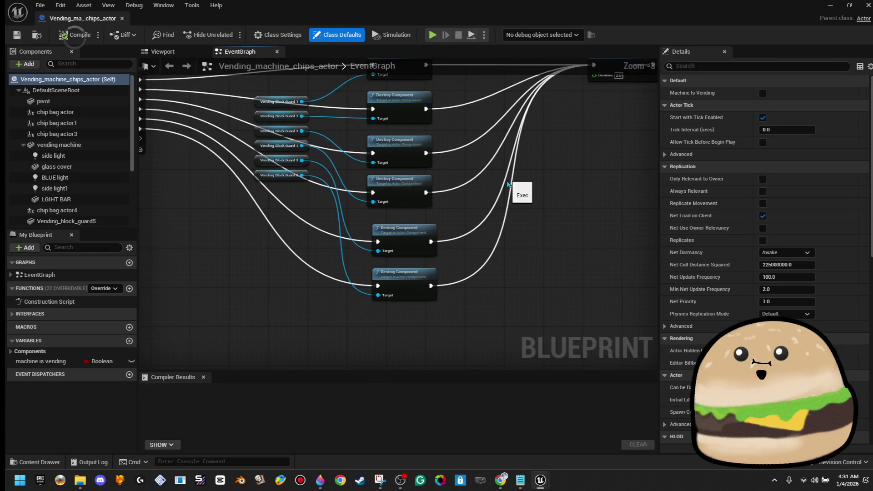
# From the blueprint's Viewport, open the vending machine component's mesh Vending_machine_chips_x in the mesh editor.
pyautogui.click(162, 52)
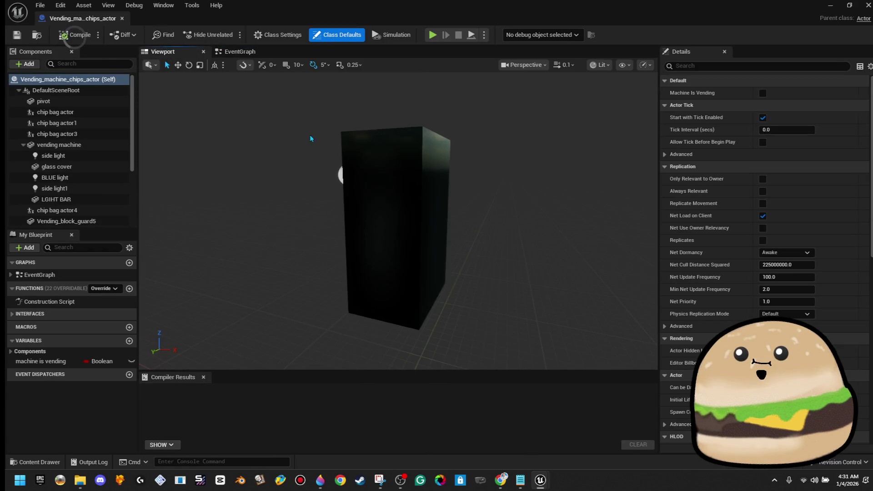
pyautogui.click(340, 149)
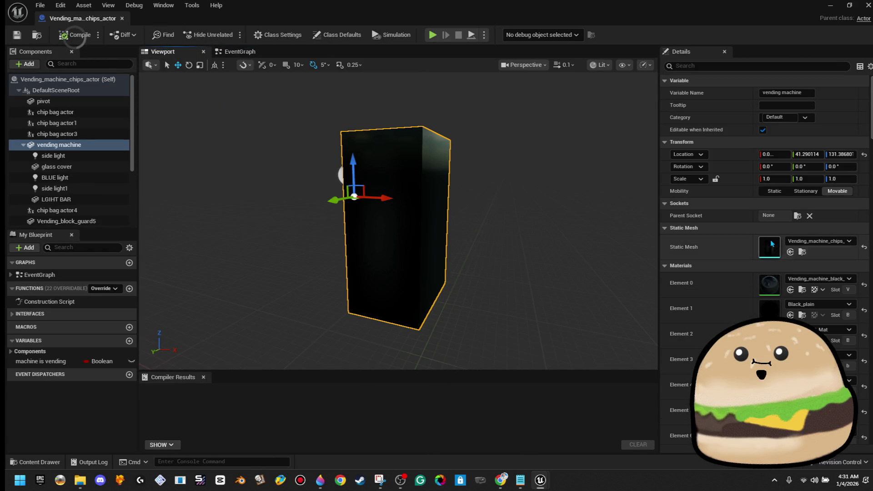
pyautogui.doubleClick(771, 241)
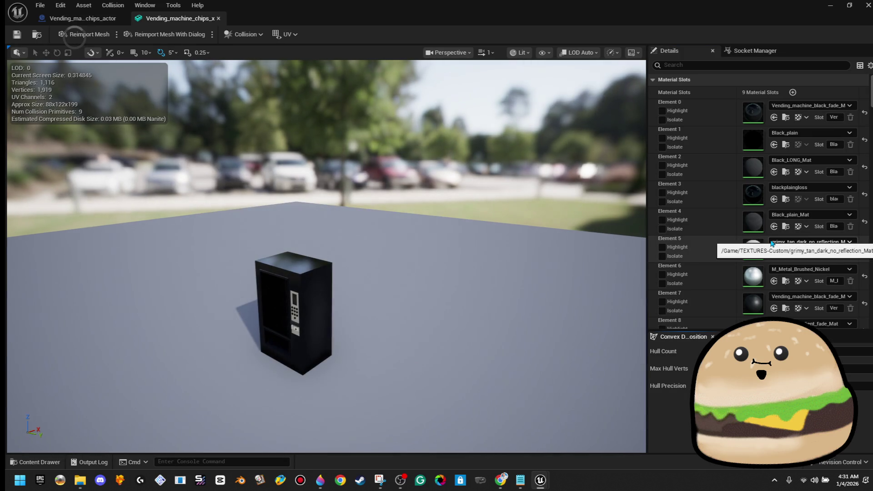
pyautogui.moveTo(467, 273); pyautogui.dragTo(434, 165)
pyautogui.click(109, 18)
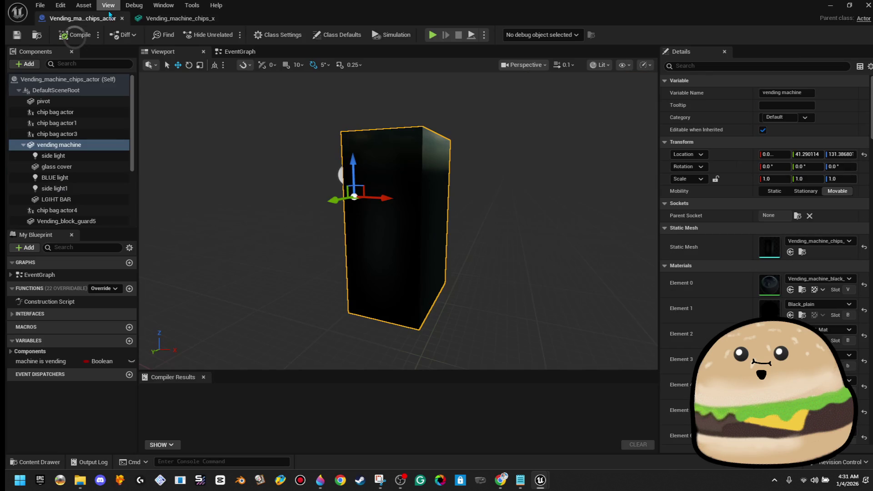
pyautogui.click(164, 20)
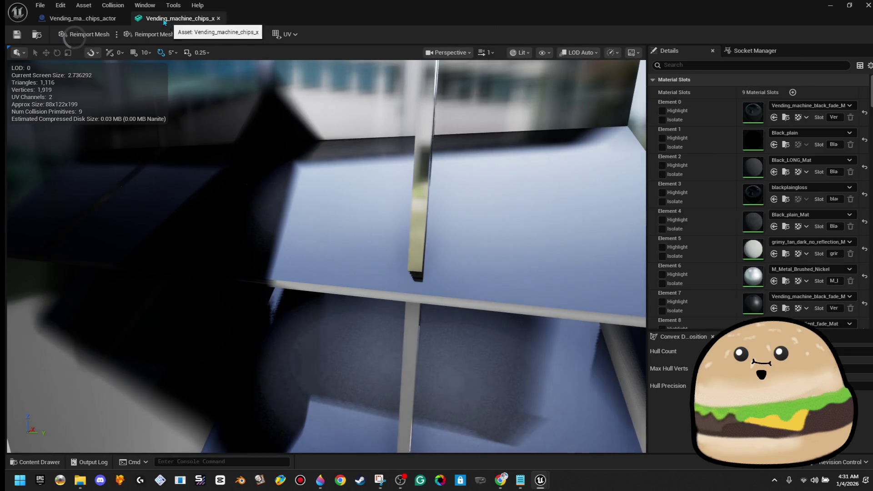
# Add a collision shape from the Collision menu, then delete the extra box, leaving 9 primitives.
pyautogui.click(123, 7)
pyautogui.click(151, 60)
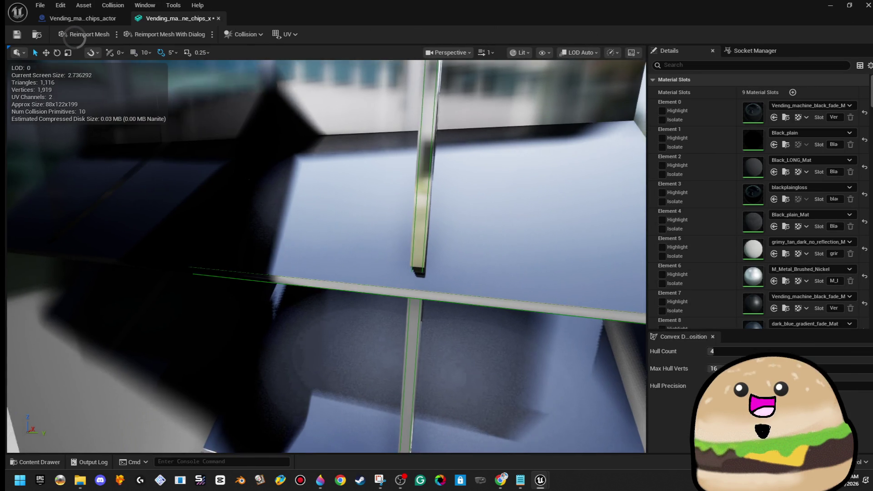
pyautogui.scroll(-10, 326, 257)
pyautogui.press('f')
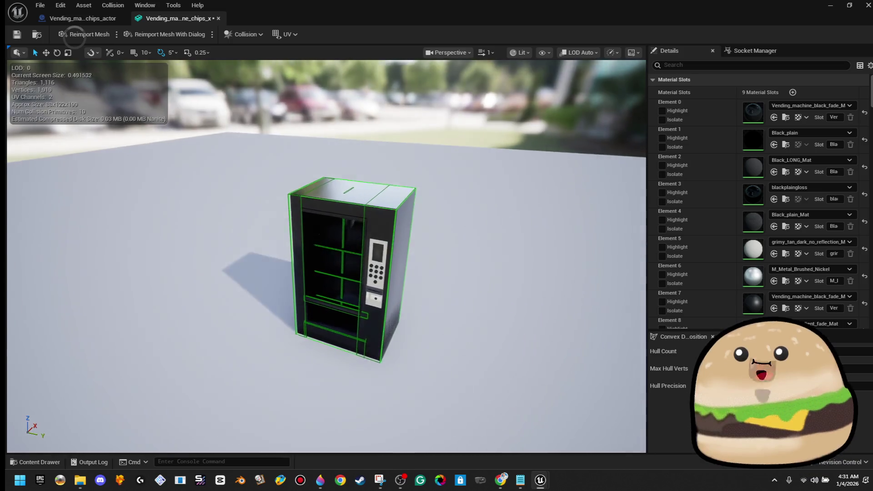
pyautogui.press('w')
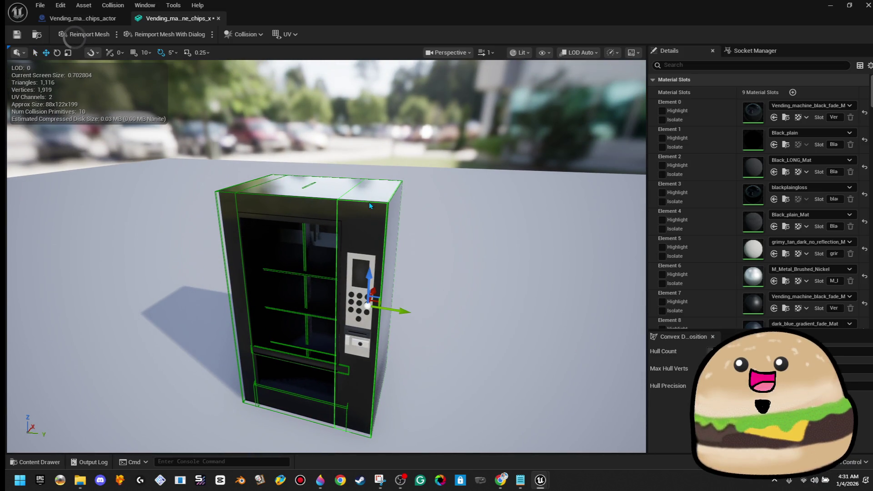
pyautogui.press('Delete')
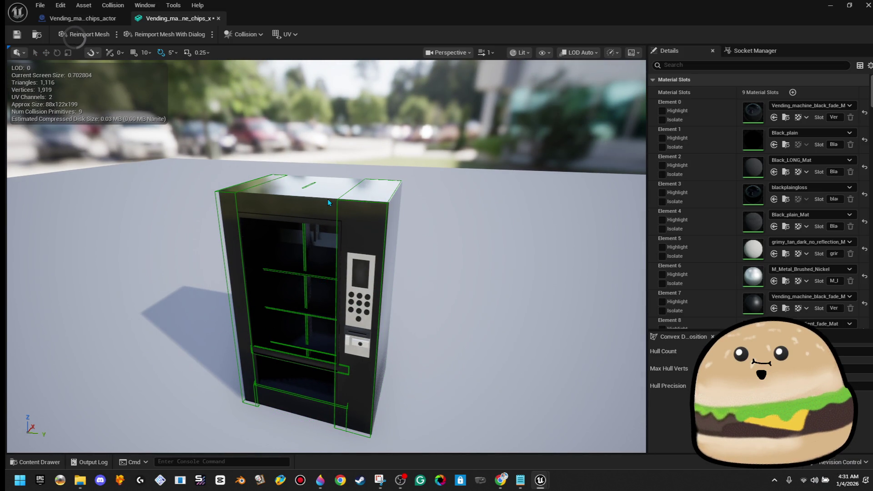
pyautogui.scroll(10, 333, 202)
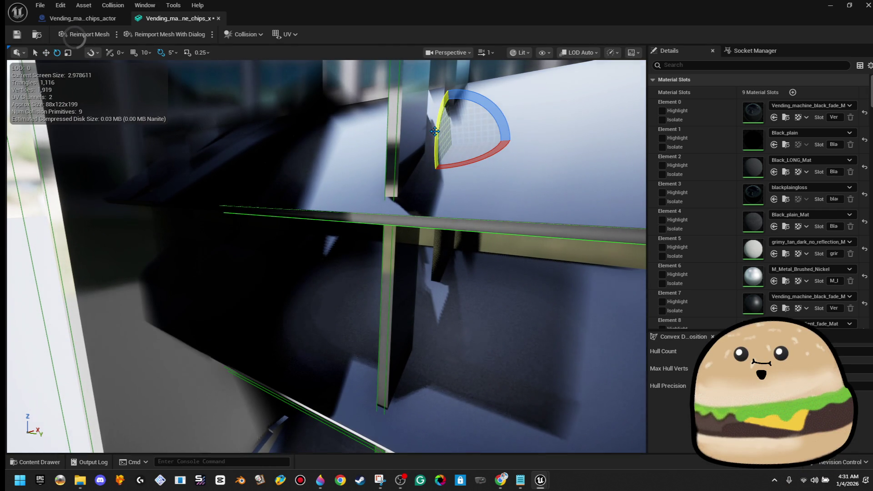
# Rotate the interior collision boxes of the vending machine mesh into alignment.
pyautogui.moveTo(434, 131); pyautogui.dragTo(436, 142)
pyautogui.moveTo(456, 188)
pyautogui.mouseDown()
pyautogui.moveTo(488, 172)
pyautogui.moveTo(540, 196)
pyautogui.moveTo(570, 176)
pyautogui.moveTo(567, 165)
pyautogui.mouseUp()
pyautogui.press('w')
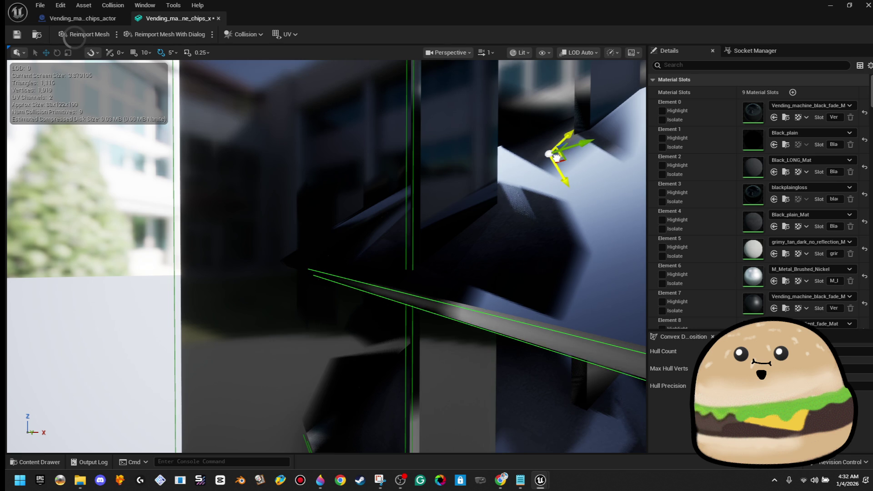
pyautogui.moveTo(451, 222)
pyautogui.mouseDown()
pyautogui.moveTo(445, 213)
pyautogui.moveTo(451, 222)
pyautogui.mouseUp()
pyautogui.click(331, 356)
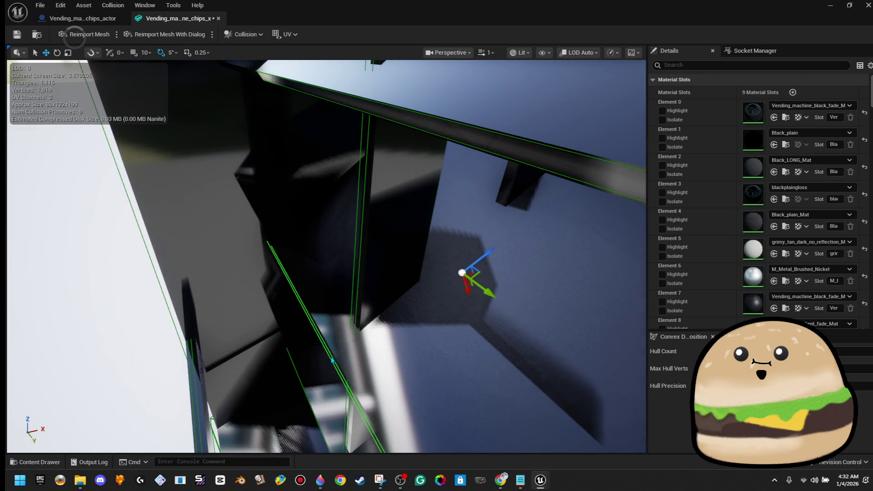
pyautogui.moveTo(466, 312)
pyautogui.mouseDown()
pyautogui.moveTo(474, 298)
pyautogui.moveTo(423, 272)
pyautogui.moveTo(396, 302)
pyautogui.mouseUp()
# Move the selected collision box up and along X, then close the mesh and blueprint editors.
pyautogui.press('w')
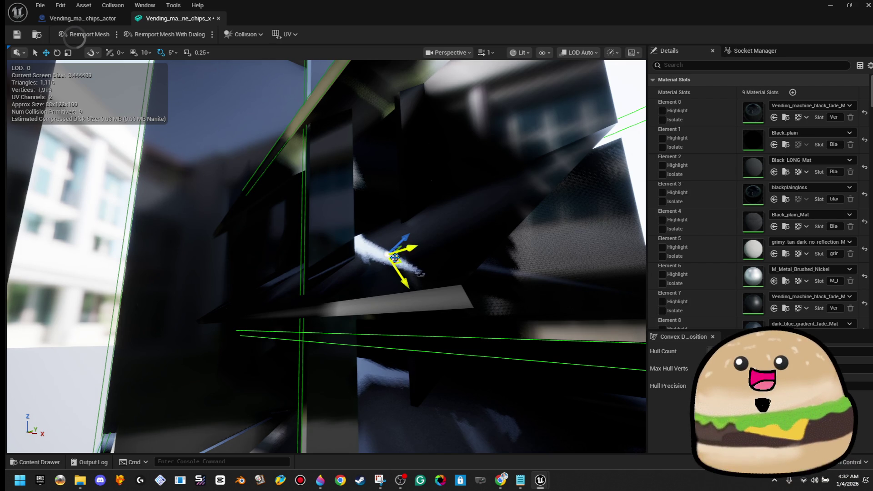
pyautogui.moveTo(401, 271); pyautogui.dragTo(392, 252)
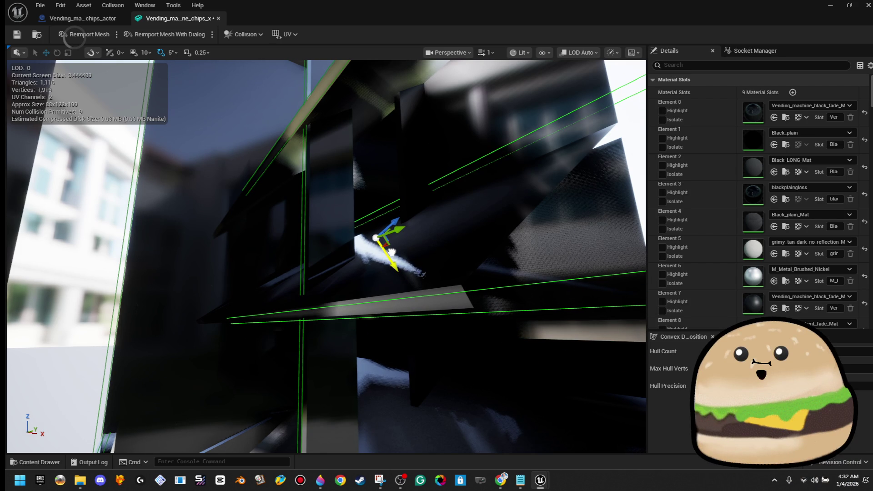
pyautogui.moveTo(378, 178); pyautogui.dragTo(373, 213)
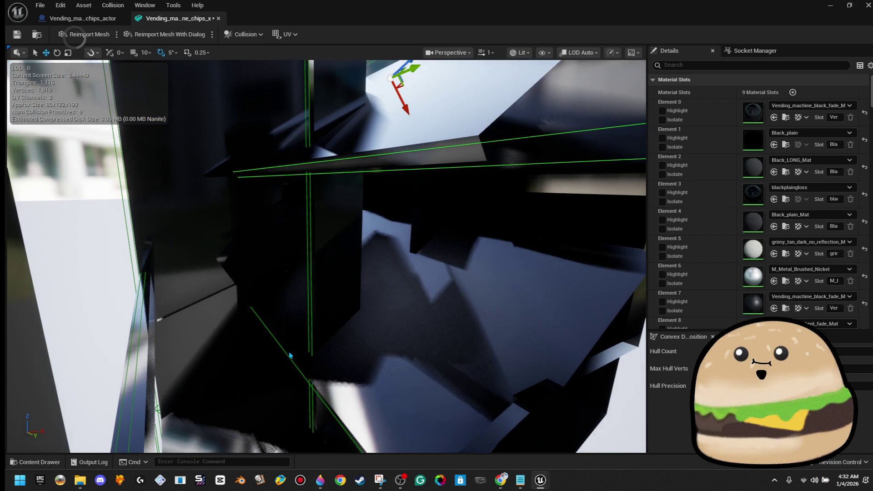
pyautogui.moveTo(289, 354); pyautogui.dragTo(291, 358)
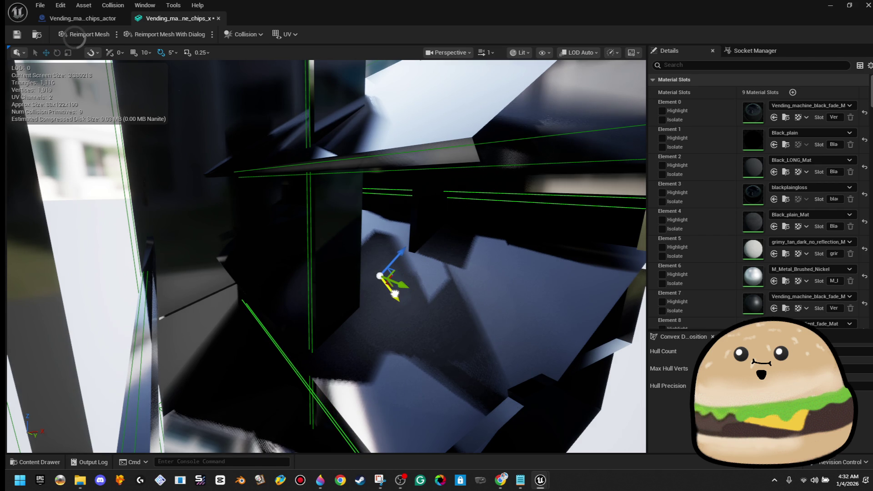
pyautogui.moveTo(404, 264); pyautogui.dragTo(402, 252)
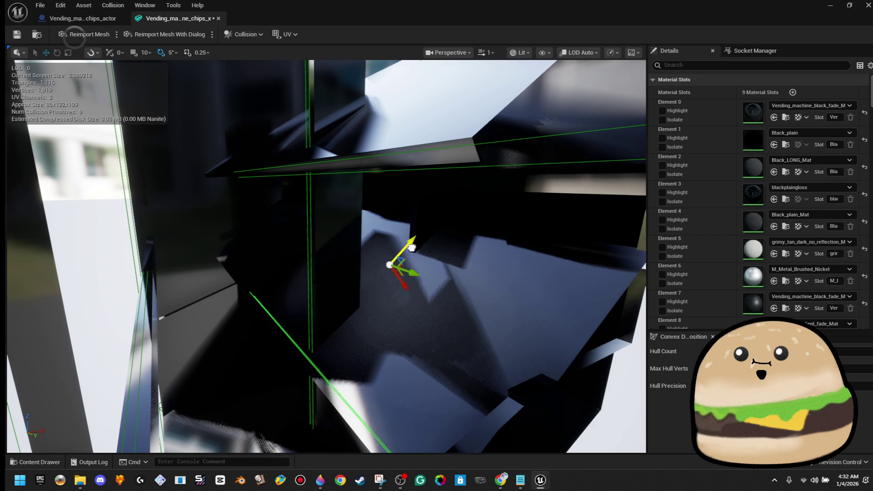
pyautogui.moveTo(400, 291); pyautogui.dragTo(408, 304)
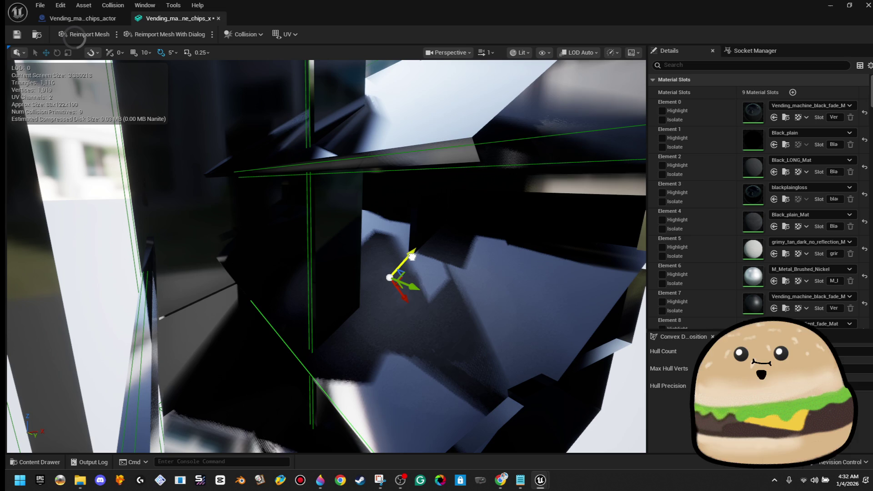
pyautogui.moveTo(406, 295); pyautogui.dragTo(408, 296)
pyautogui.press('Left')
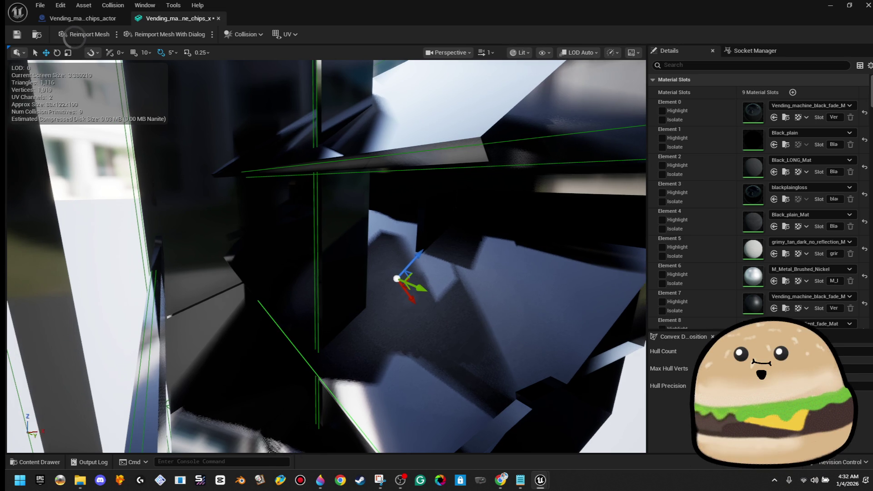
pyautogui.moveTo(344, 160); pyautogui.dragTo(345, 160)
pyautogui.moveTo(233, 358); pyautogui.dragTo(234, 359)
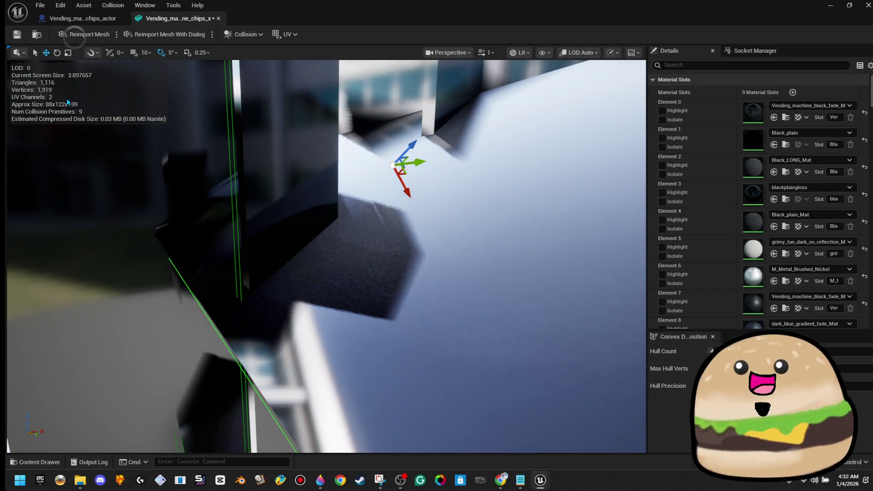
pyautogui.click(218, 20)
pyautogui.click(122, 18)
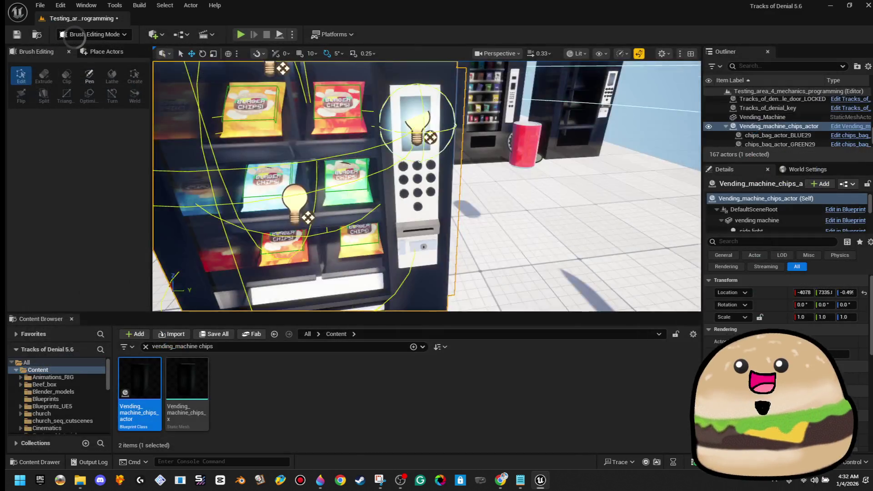
pyautogui.rightClick(368, 166)
pyautogui.click(444, 456)
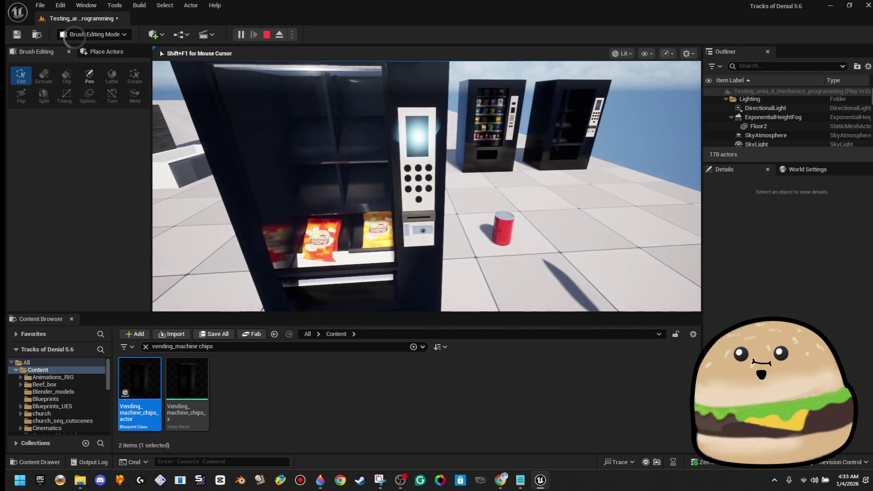
pyautogui.press('Escape')
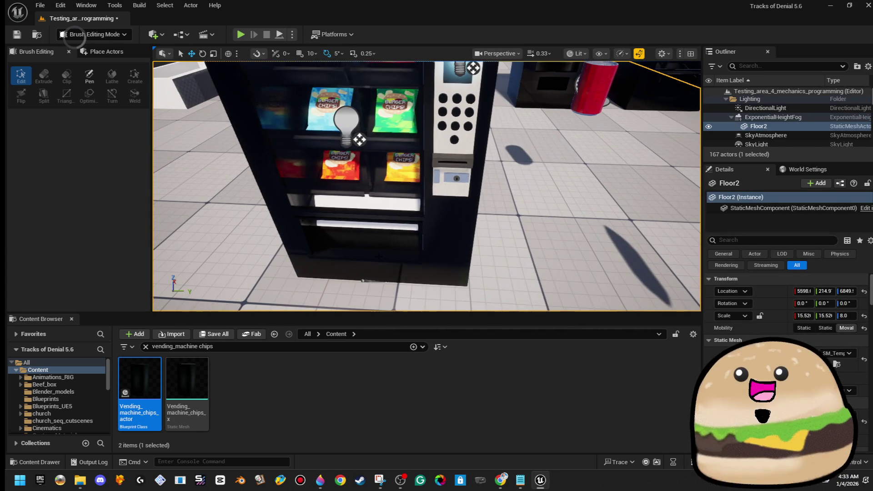
# Delete the Plane component from Vending_machine_chips_actor, frame Vending_block_guard6, and close the blueprint.
pyautogui.rightClick(390, 158)
pyautogui.click(460, 196)
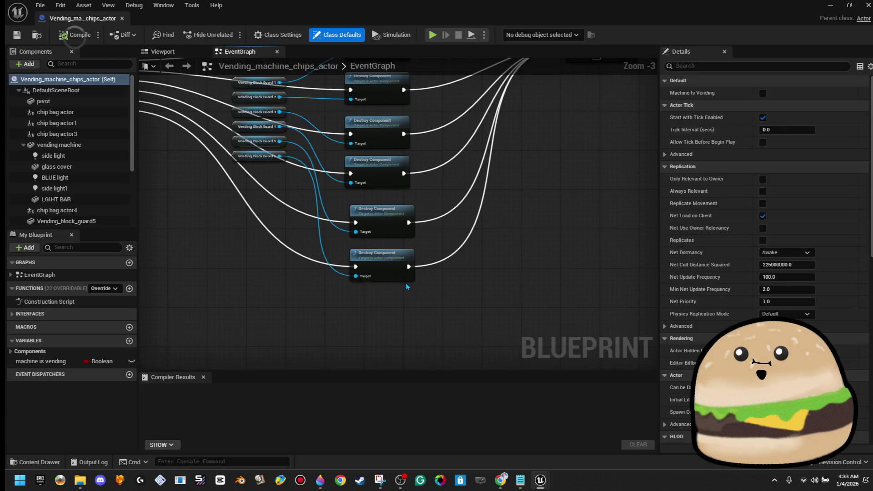
pyautogui.click(181, 52)
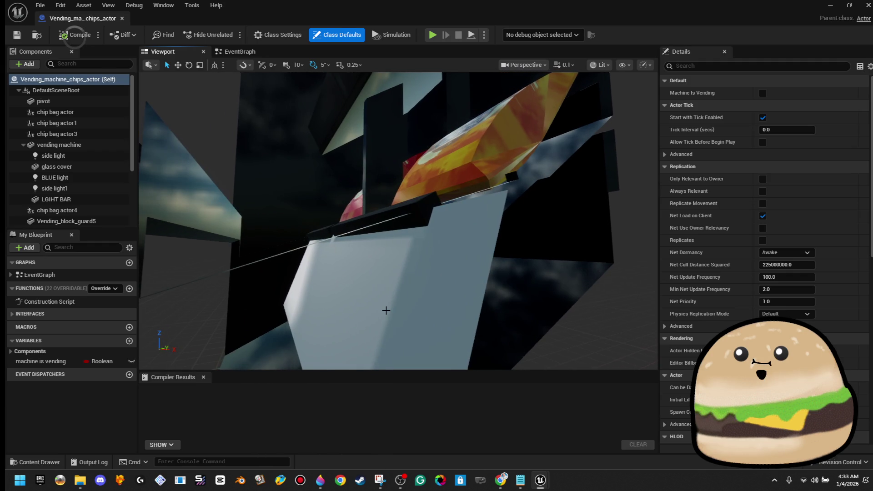
pyautogui.click(386, 311)
pyautogui.press('Delete')
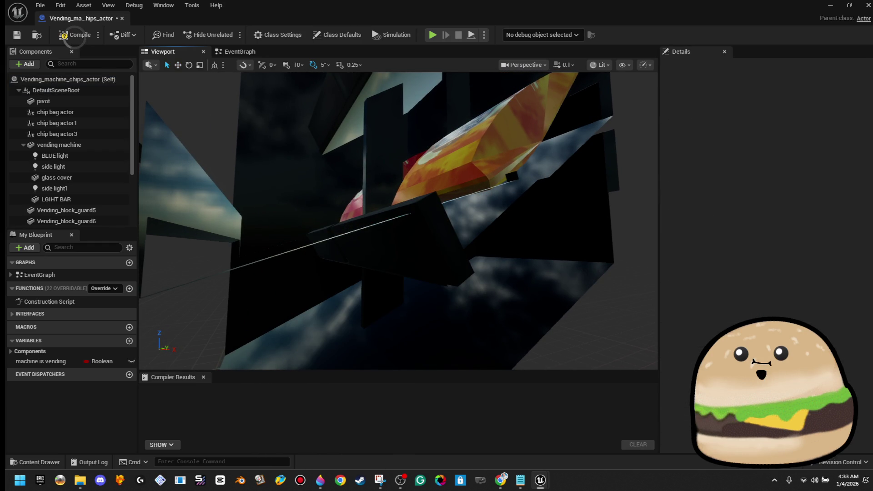
pyautogui.click(436, 255)
pyautogui.press('f')
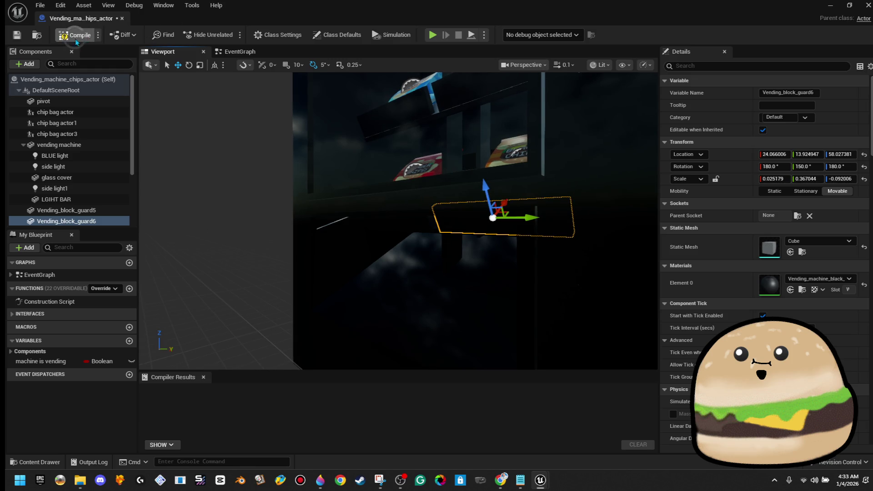
pyautogui.click(122, 18)
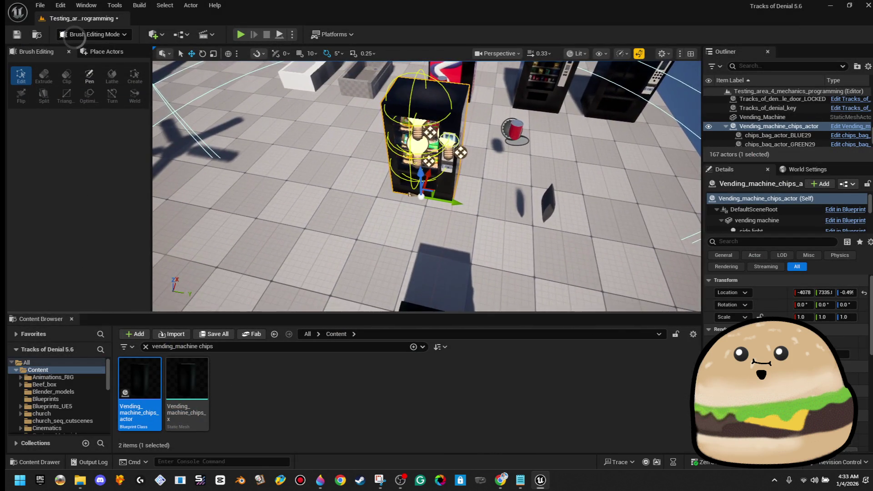
# Start a Play From Here session on the floor in front of the vending machine.
pyautogui.rightClick(397, 239)
pyautogui.click(391, 457)
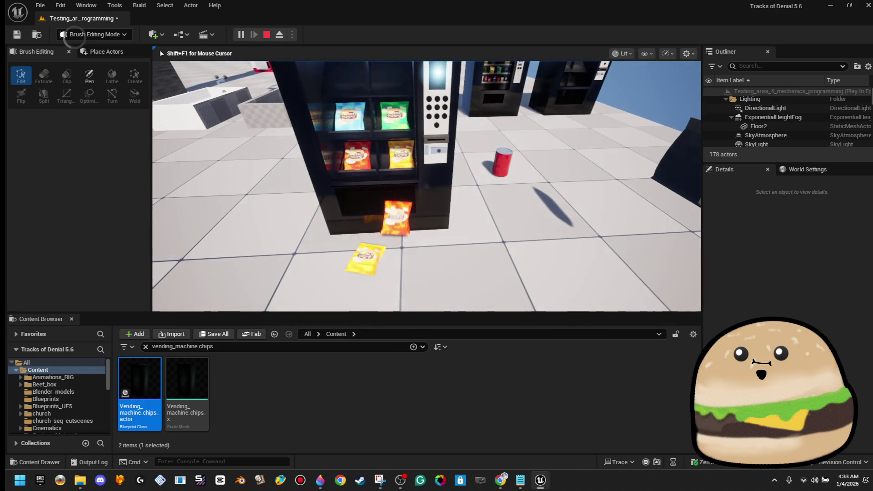
# Walk around the machine during play to watch chip bags drop onto the floor.
pyautogui.press('s')
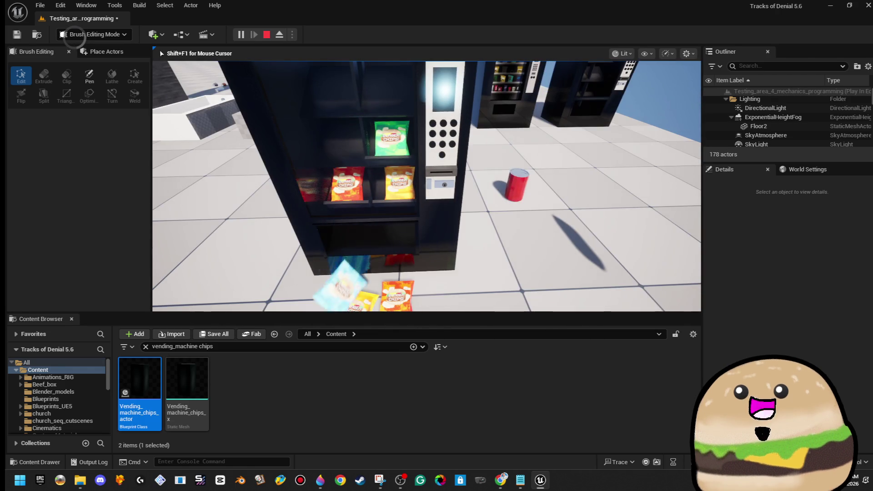
pyautogui.press('w')
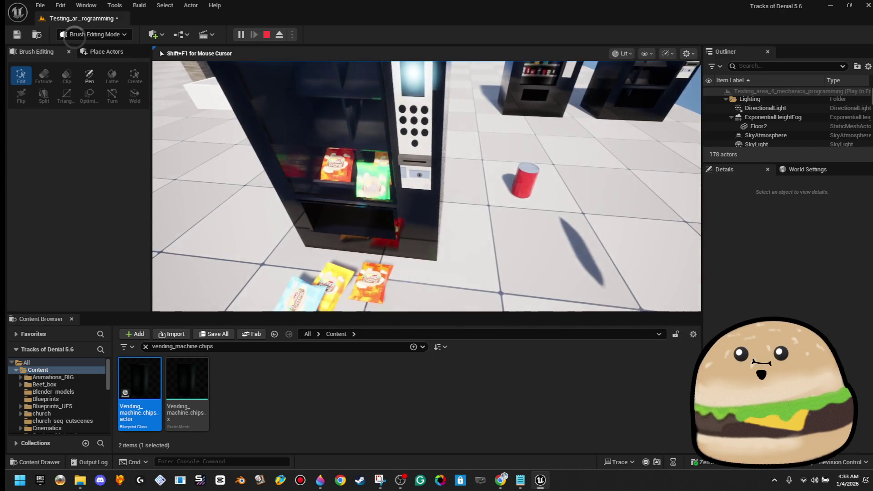
pyautogui.press('s')
pyautogui.press('w')
pyautogui.press('w')
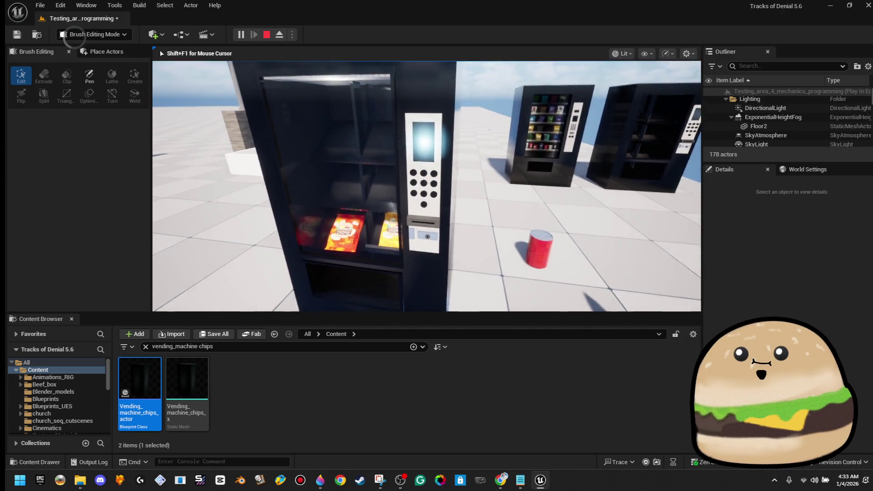
pyautogui.press('e')
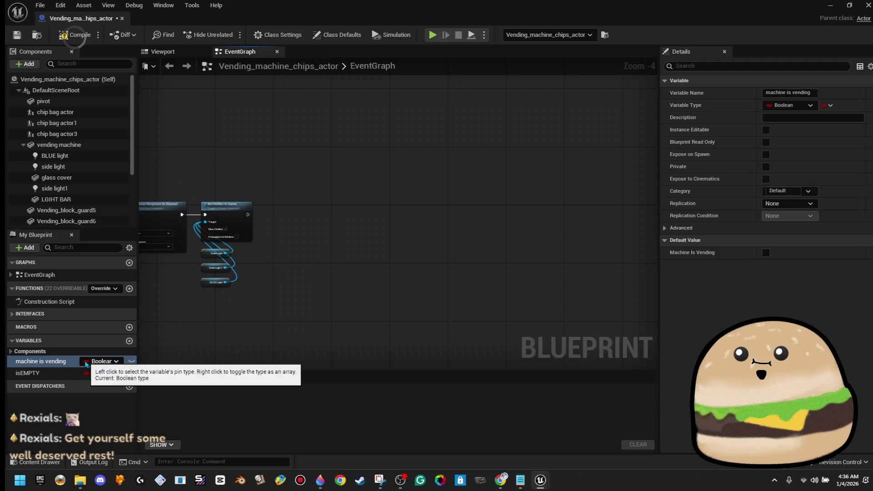
# Drag the machine-is-vending and isEMPTY variables into the event graph as SET nodes.
pyautogui.moveTo(41, 361)
pyautogui.mouseDown()
pyautogui.moveTo(277, 224)
pyautogui.moveTo(251, 219)
pyautogui.mouseUp()
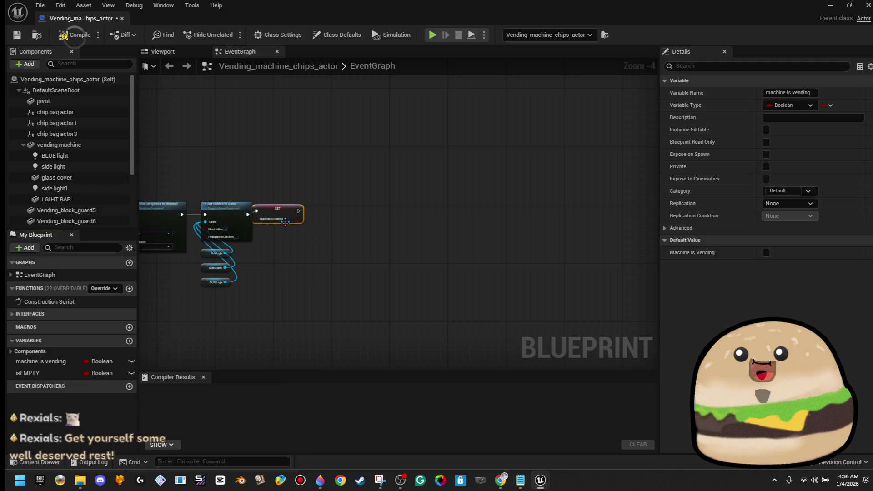
pyautogui.moveTo(27, 373)
pyautogui.mouseDown()
pyautogui.moveTo(326, 208)
pyautogui.moveTo(325, 222)
pyautogui.moveTo(365, 220)
pyautogui.mouseUp()
pyautogui.scroll(1, 318, 282)
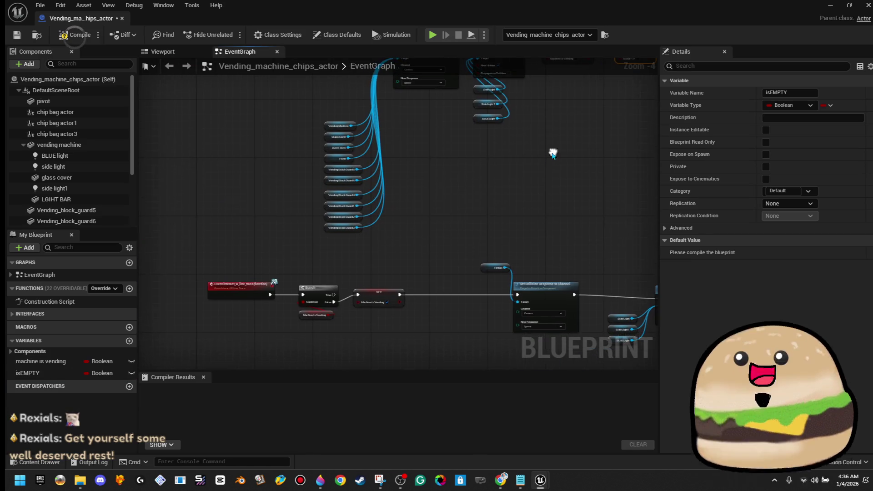
pyautogui.scroll(1, 353, 224)
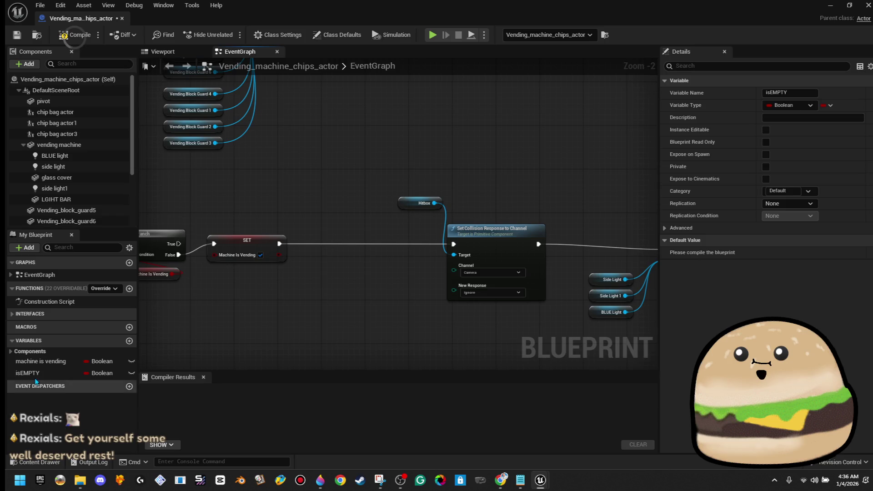
pyautogui.moveTo(546, 273); pyautogui.dragTo(243, 243)
pyautogui.scroll(-3, 625, 302)
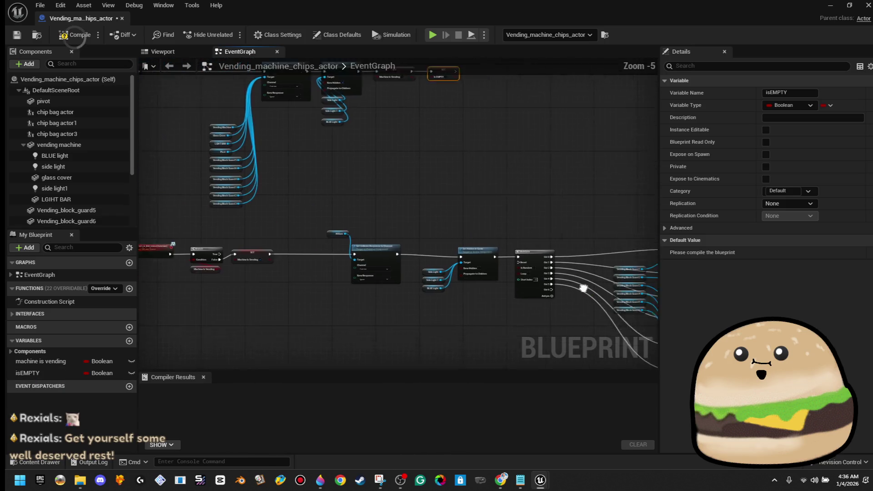
pyautogui.scroll(3, 308, 223)
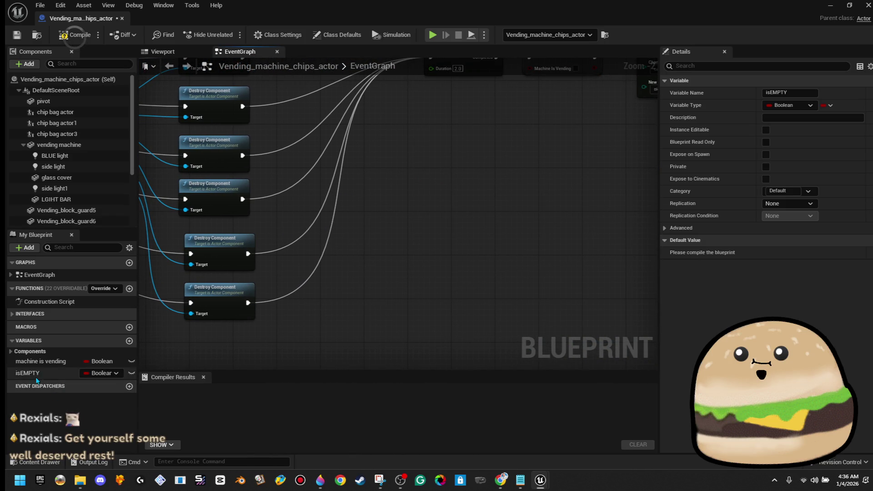
# Place a SET isEMPTY node after the last Destroy Component node.
pyautogui.click(62, 372)
pyautogui.moveTo(428, 258)
pyautogui.mouseDown()
pyautogui.moveTo(403, 282)
pyautogui.moveTo(411, 298)
pyautogui.moveTo(362, 287)
pyautogui.moveTo(361, 275)
pyautogui.mouseUp()
pyautogui.scroll(-3, 362, 275)
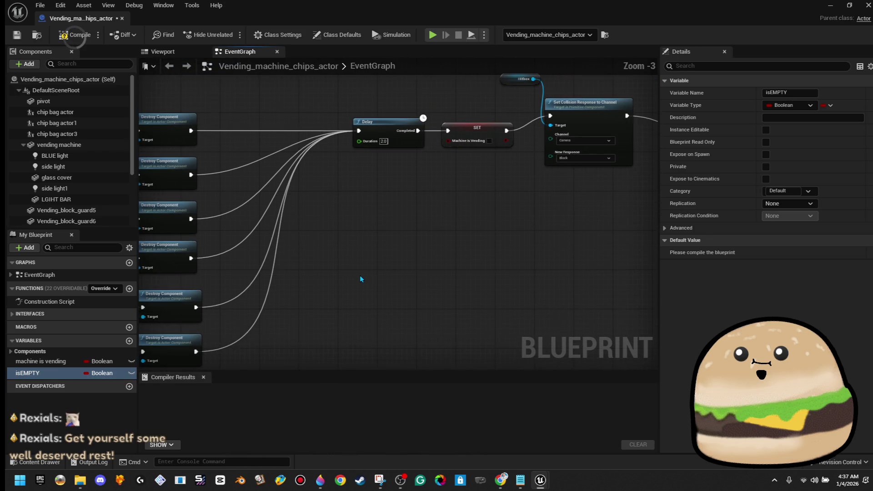
pyautogui.moveTo(64, 373); pyautogui.dragTo(328, 296)
pyautogui.moveTo(253, 313); pyautogui.dragTo(271, 312)
pyautogui.click(291, 328)
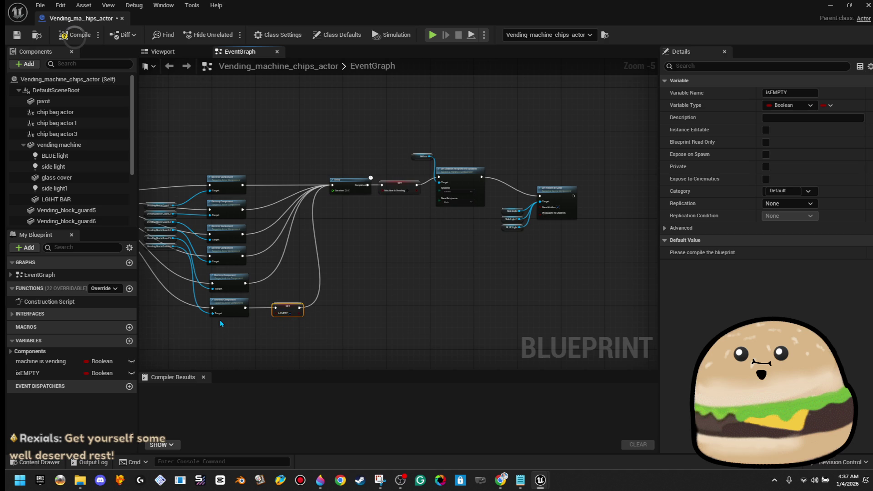
# Add a Branch after SET Machine Is Vending with an isEMPTY getter, wiring False to Set Collision Response.
pyautogui.scroll(2, 219, 320)
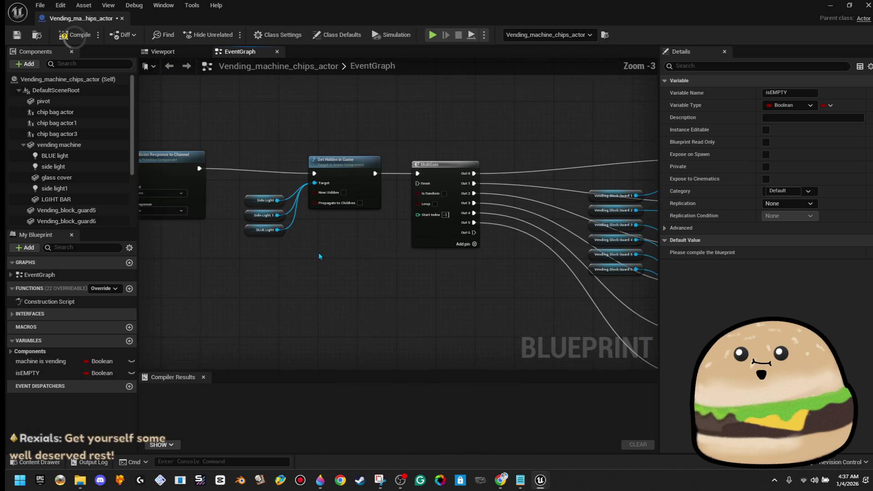
pyautogui.moveTo(318, 253); pyautogui.dragTo(633, 275)
pyautogui.click(311, 197)
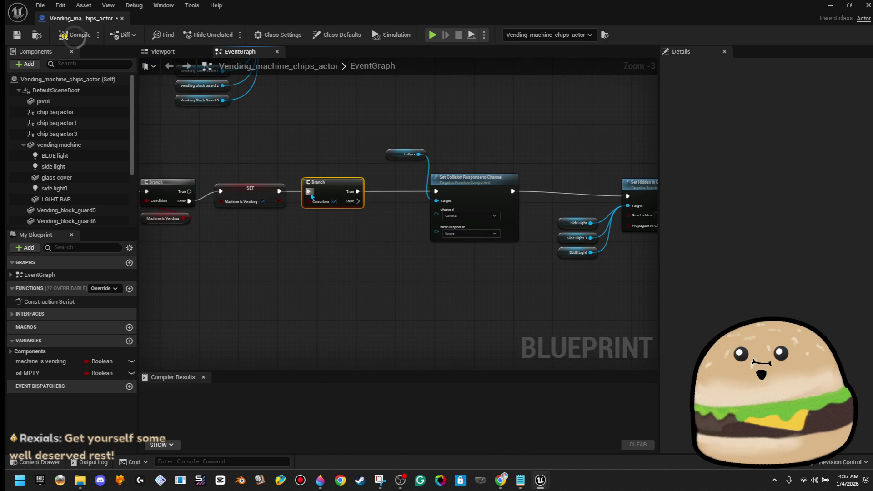
pyautogui.moveTo(68, 372)
pyautogui.mouseDown()
pyautogui.moveTo(342, 226)
pyautogui.moveTo(334, 203)
pyautogui.mouseUp()
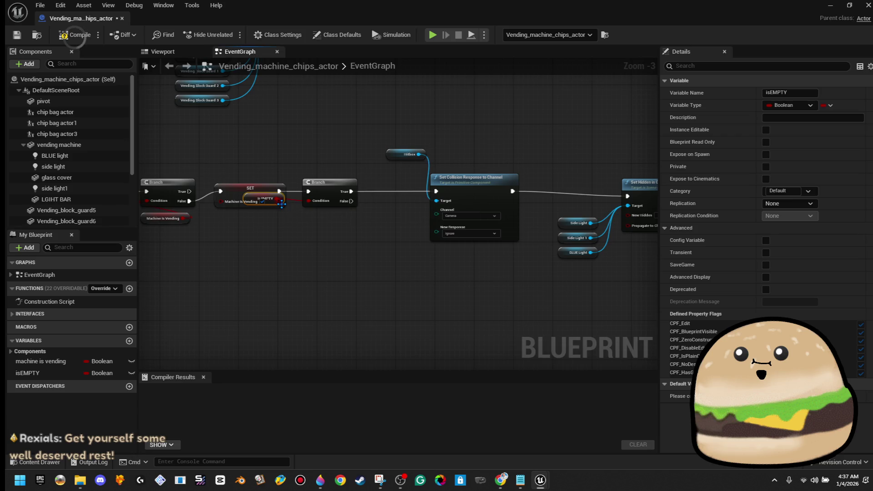
pyautogui.moveTo(351, 201)
pyautogui.mouseDown()
pyautogui.moveTo(423, 200)
pyautogui.moveTo(435, 191)
pyautogui.mouseUp()
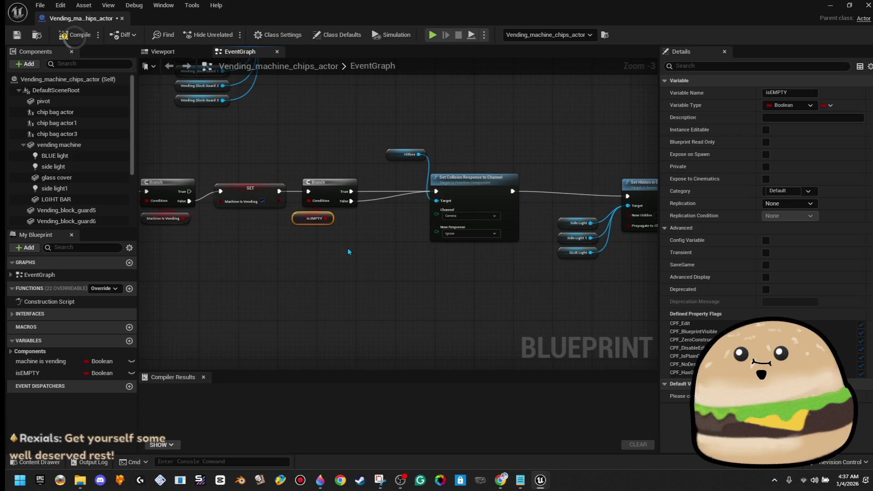
pyautogui.moveTo(349, 251); pyautogui.dragTo(450, 250)
pyautogui.rightClick(453, 194)
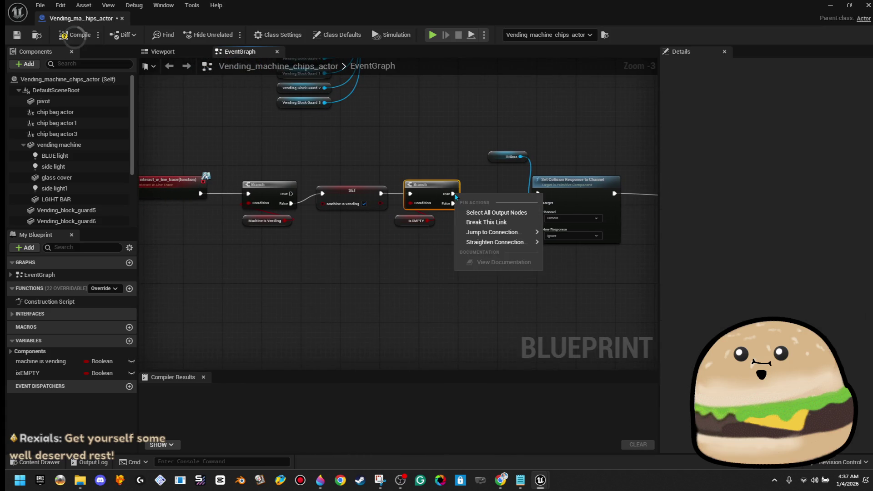
# Break the Branch True link so only the False output drives Set Collision Response.
pyautogui.click(477, 223)
pyautogui.moveTo(452, 194)
pyautogui.mouseDown()
pyautogui.moveTo(459, 341)
pyautogui.moveTo(507, 336)
pyautogui.moveTo(523, 283)
pyautogui.mouseUp()
pyautogui.click(549, 197)
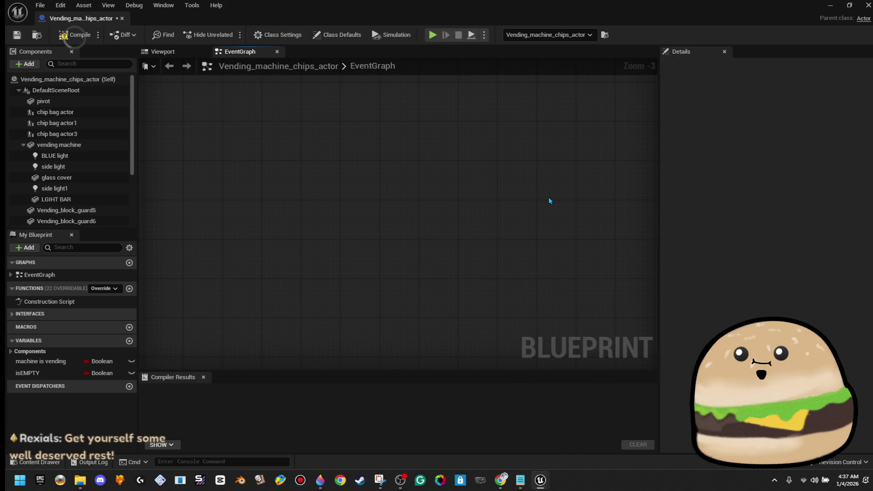
pyautogui.scroll(-3, 525, 259)
pyautogui.scroll(2, 525, 259)
pyautogui.scroll(2, 351, 268)
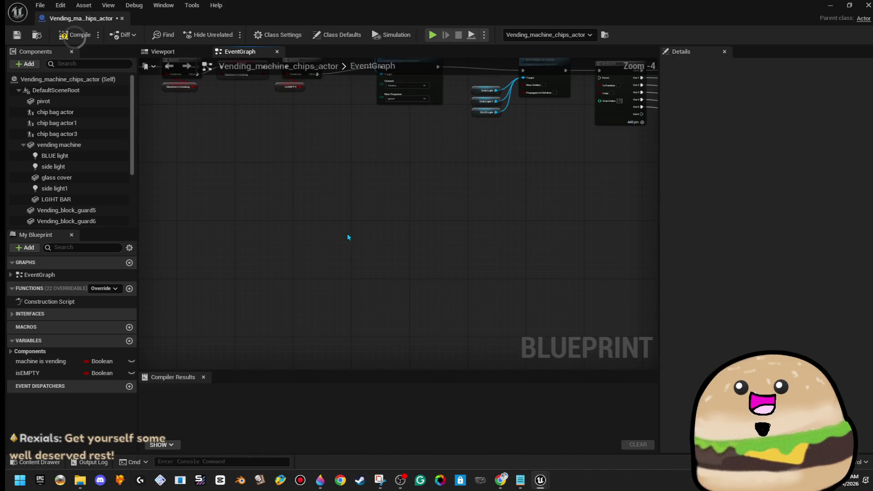
pyautogui.scroll(-2, 347, 238)
pyautogui.scroll(2, 329, 200)
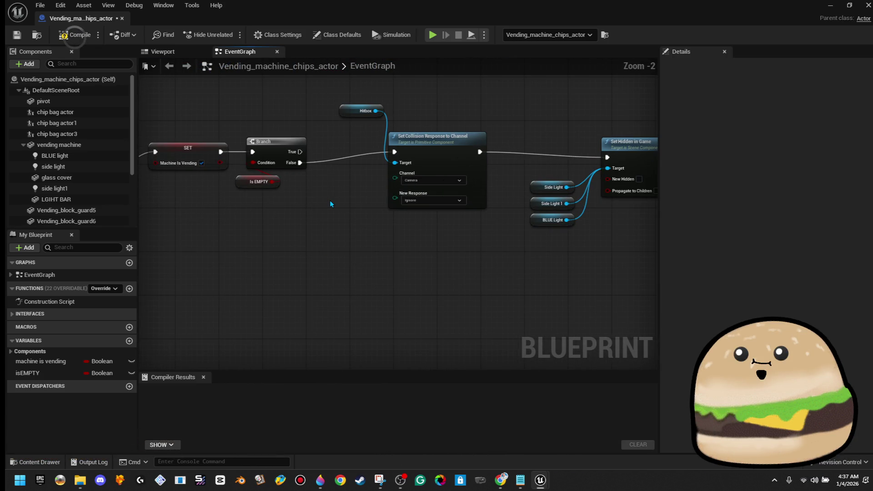
pyautogui.scroll(-2, 329, 200)
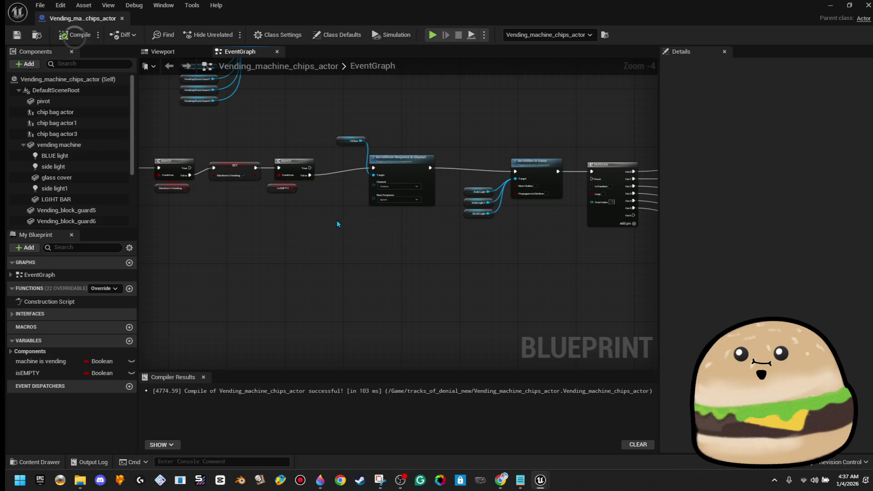
pyautogui.scroll(2, 328, 198)
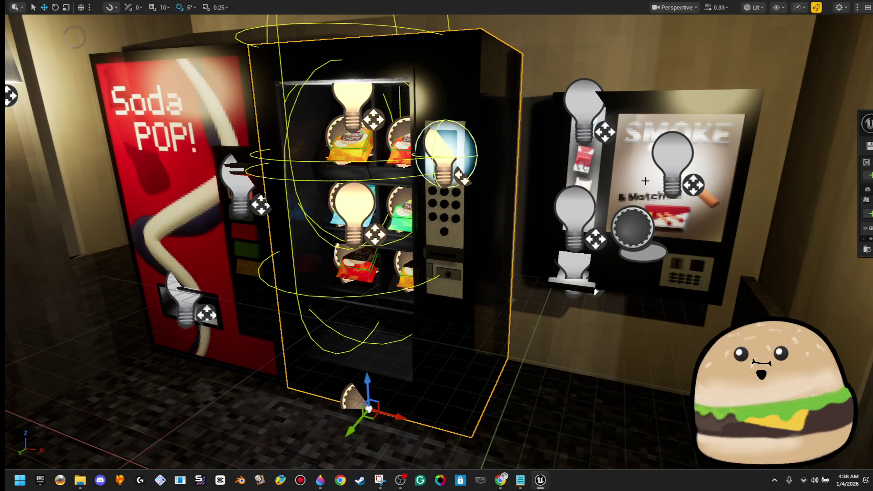
pyautogui.scroll(10, 645, 181)
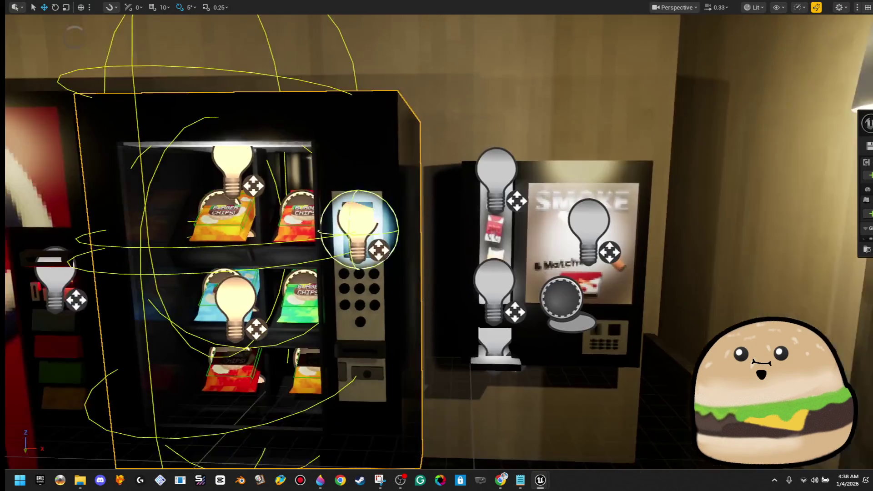
# Turn the view toward the door and soda machine and start Play From Here.
pyautogui.scroll(3, 437, 246)
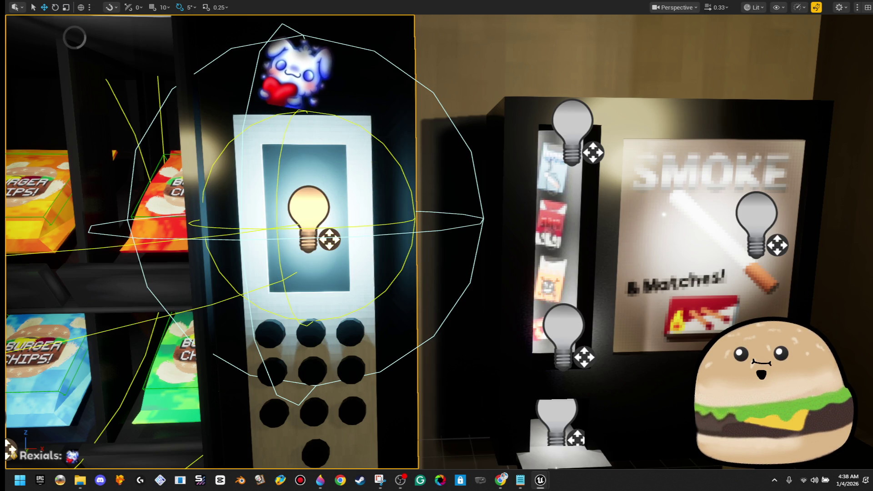
pyautogui.moveTo(839, 317)
pyautogui.mouseDown()
pyautogui.moveTo(507, 317)
pyautogui.moveTo(292, 371)
pyautogui.mouseUp()
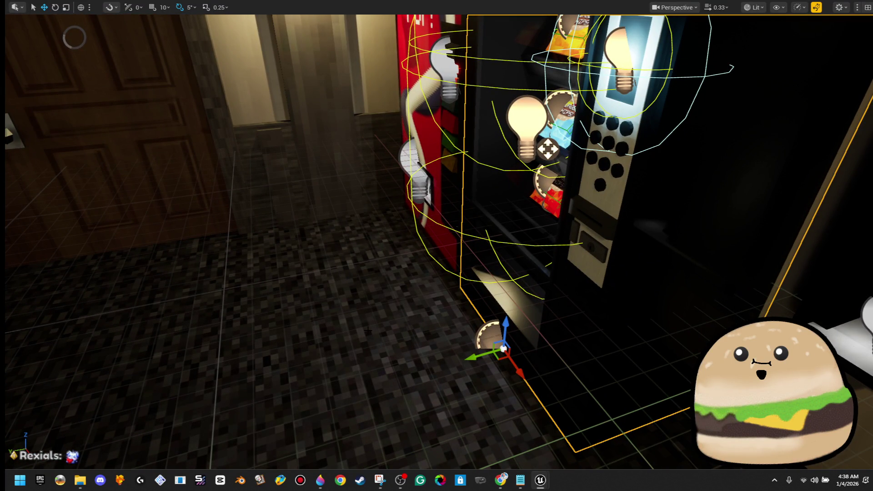
pyautogui.rightClick(352, 319)
pyautogui.click(413, 314)
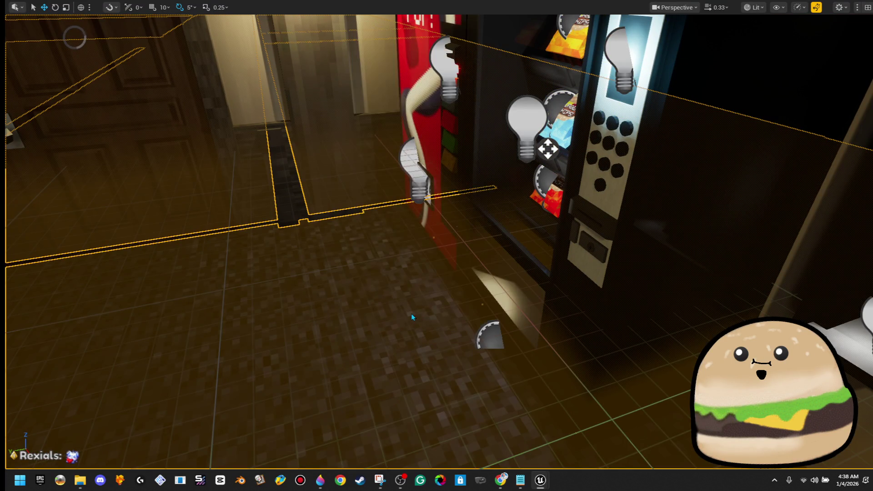
# Buy a chip bag at the chips machine, stop playing, and return to its blueprint.
pyautogui.click(402, 319)
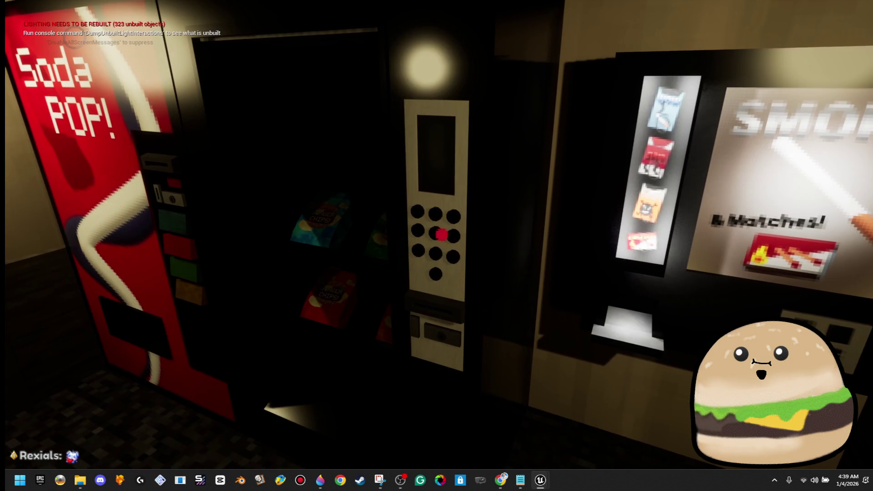
pyautogui.click(441, 235)
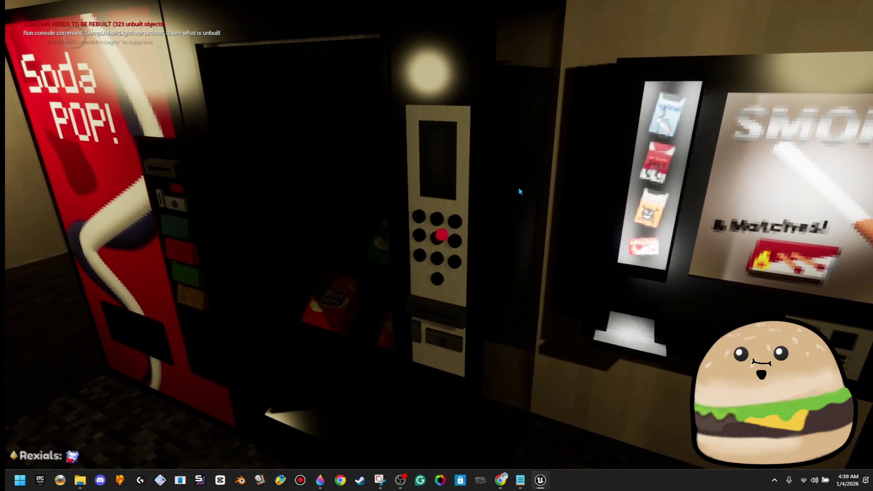
pyautogui.press('Escape')
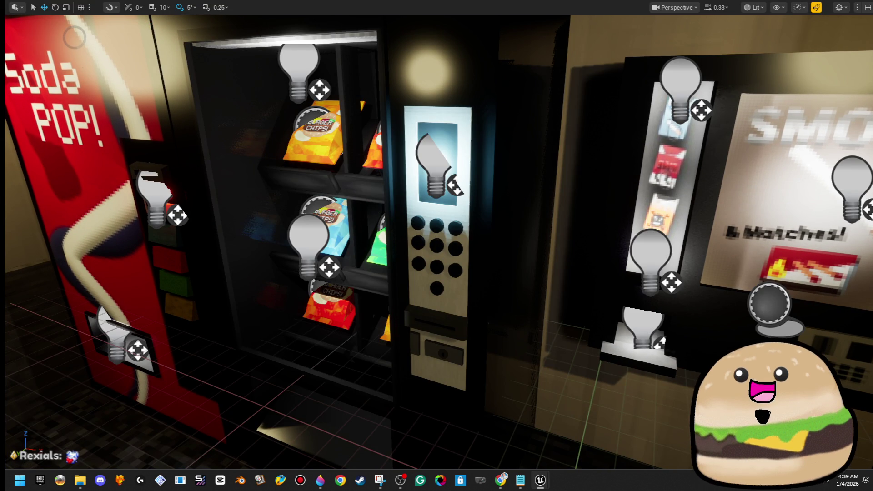
pyautogui.hotkey('alt', 'Tab')
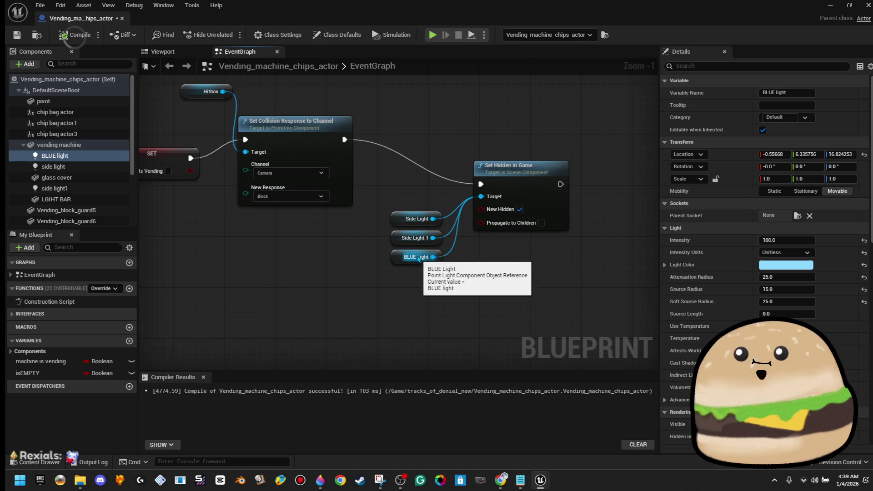
# Copy the Set Hidden in Game and BLUE Light nodes, then delete BLUE Light.
pyautogui.click(393, 256)
pyautogui.rightClick(393, 256)
pyautogui.moveTo(393, 256); pyautogui.dragTo(479, 267)
pyautogui.moveTo(509, 234); pyautogui.dragTo(509, 229)
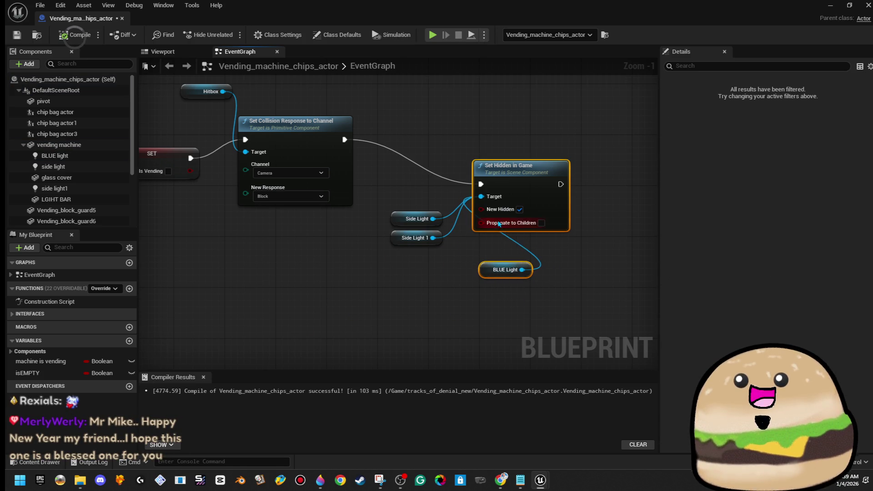
pyautogui.rightClick(500, 223)
pyautogui.press('Escape')
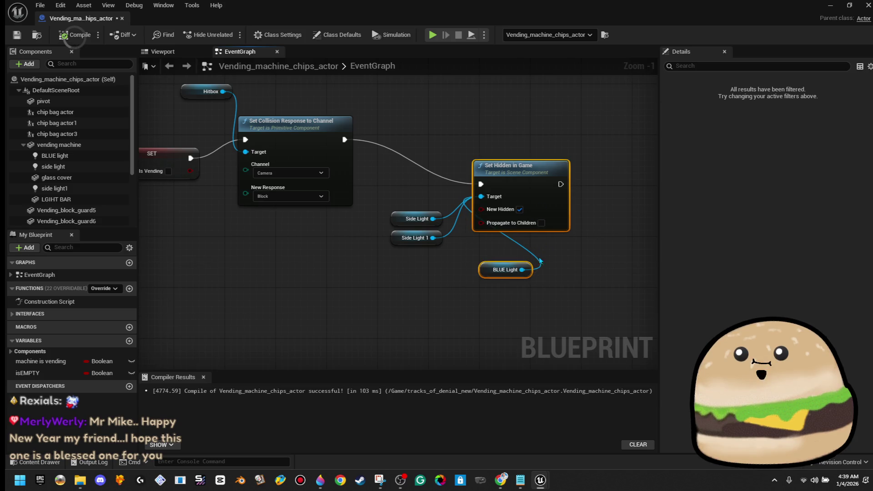
pyautogui.rightClick(522, 272)
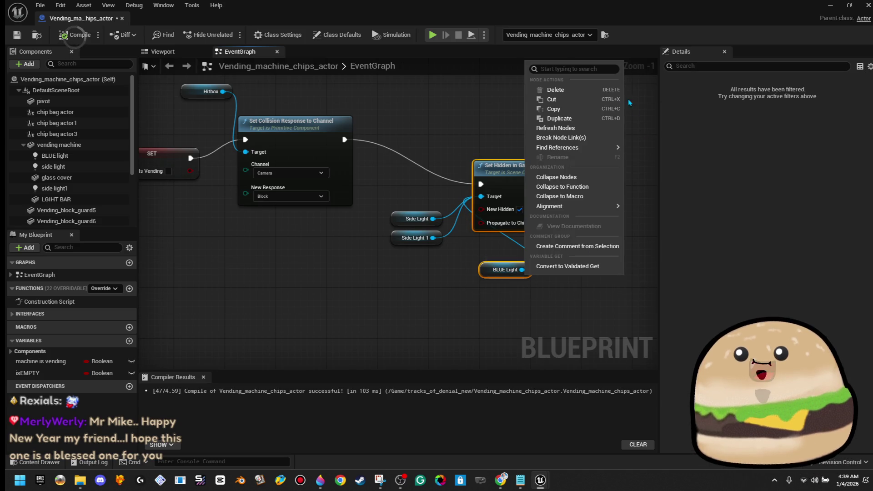
pyautogui.click(579, 110)
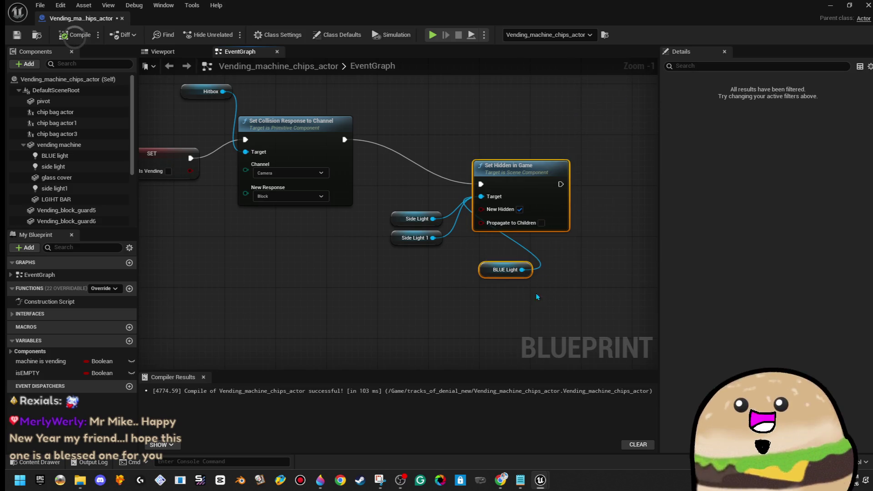
pyautogui.press('Delete')
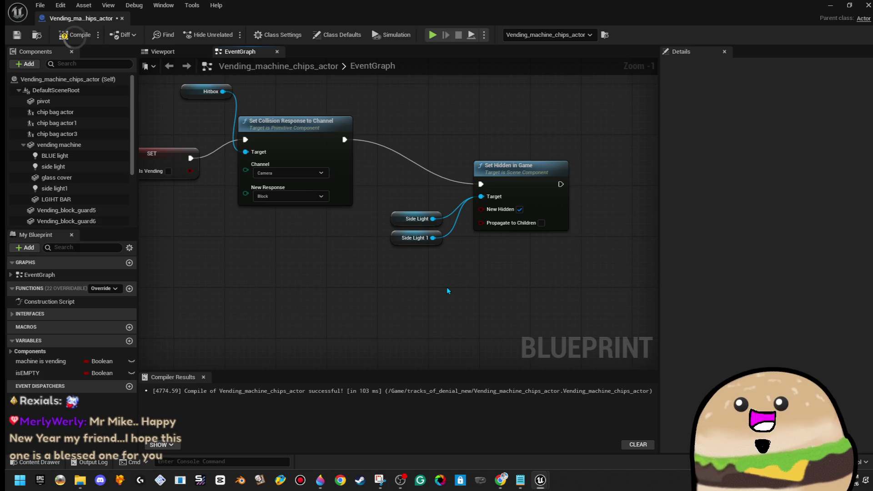
# Shift the Hitbox through Side Light nodes right and paste the hide-BLUE-light nodes after Delay.
pyautogui.scroll(-2, 447, 287)
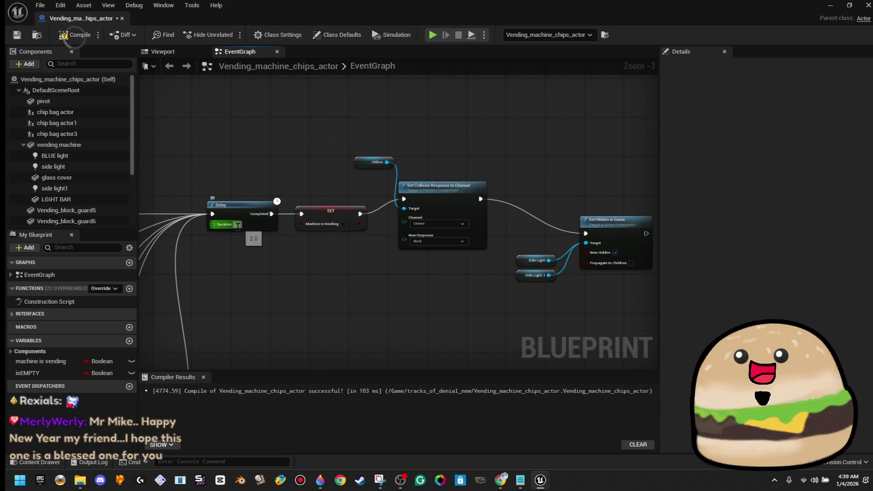
pyautogui.write('1')
pyautogui.moveTo(308, 137); pyautogui.dragTo(609, 336)
pyautogui.scroll(-1, 608, 337)
pyautogui.scroll(-1, 460, 307)
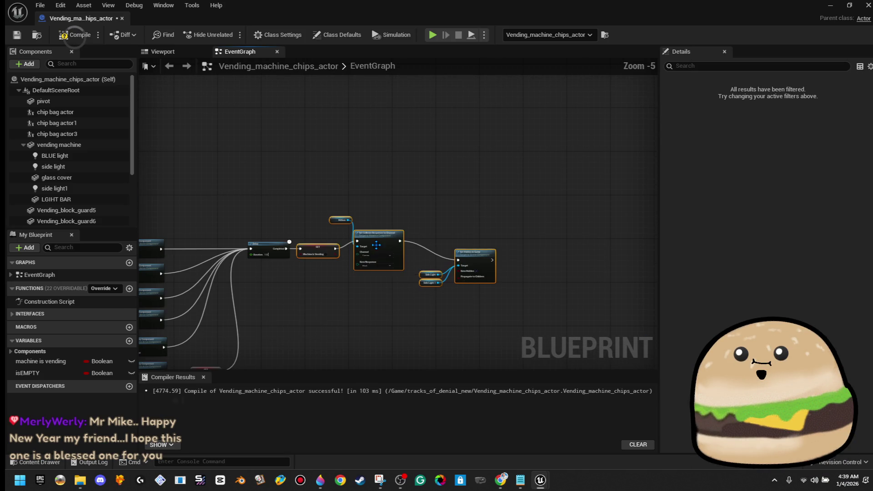
pyautogui.moveTo(382, 243)
pyautogui.mouseDown()
pyautogui.moveTo(500, 246)
pyautogui.moveTo(486, 244)
pyautogui.mouseUp()
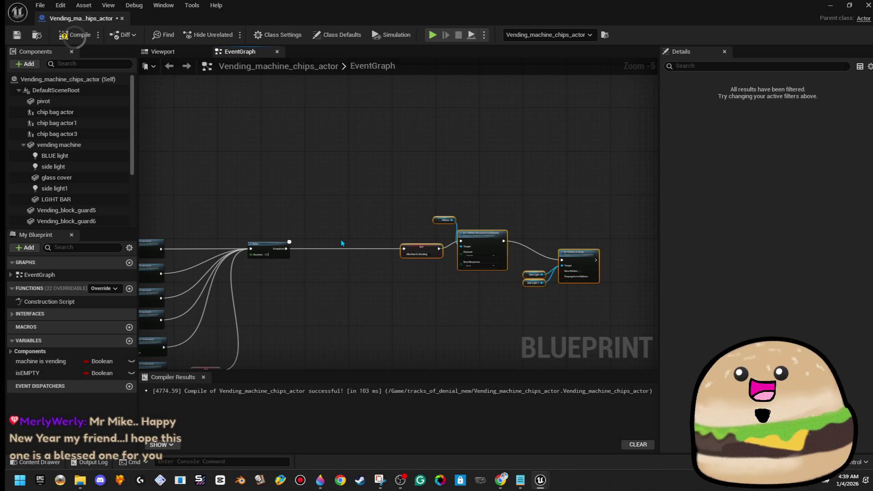
pyautogui.scroll(2, 273, 259)
pyautogui.click(356, 293)
pyautogui.hotkey('ctrl', 'v')
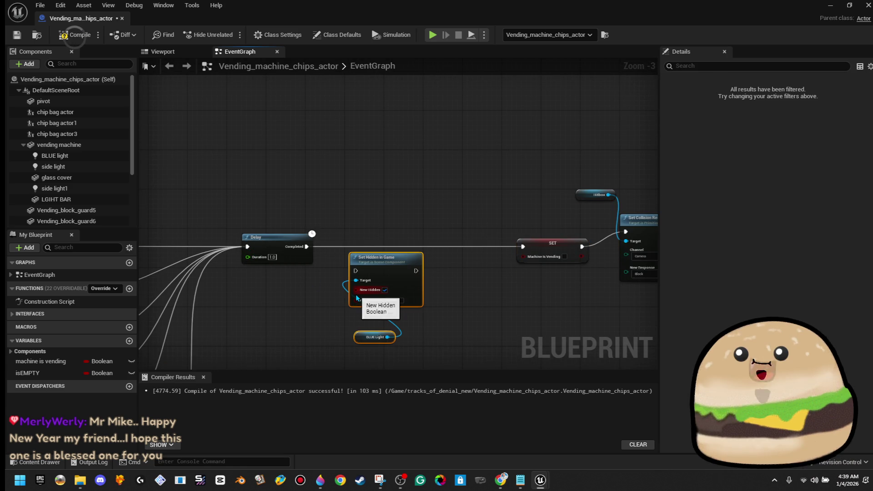
pyautogui.moveTo(381, 282)
pyautogui.mouseDown()
pyautogui.moveTo(364, 256)
pyautogui.moveTo(306, 247)
pyautogui.mouseUp()
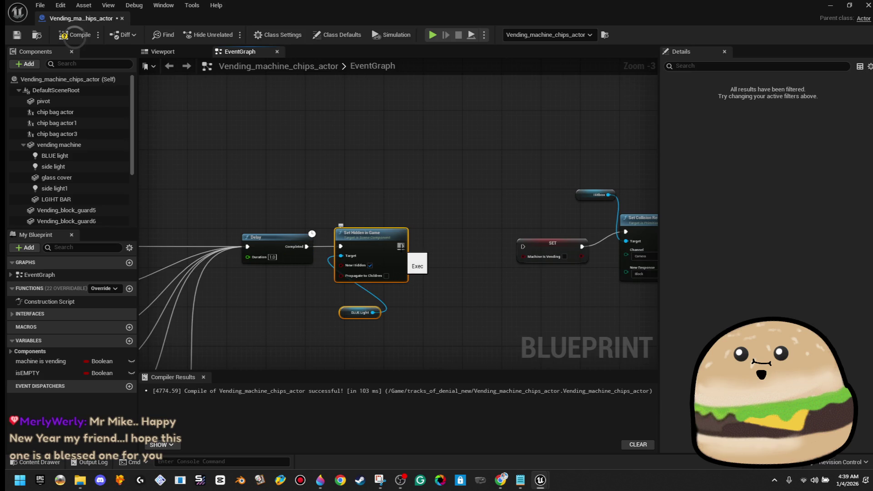
# Add a 1.0-second Delay before SET Machine is Vending, compile, and close the blueprint.
pyautogui.moveTo(413, 251)
pyautogui.mouseDown()
pyautogui.moveTo(528, 255)
pyautogui.moveTo(435, 253)
pyautogui.mouseUp()
pyautogui.doubleClick(459, 257)
pyautogui.write('1')
pyautogui.press('Return')
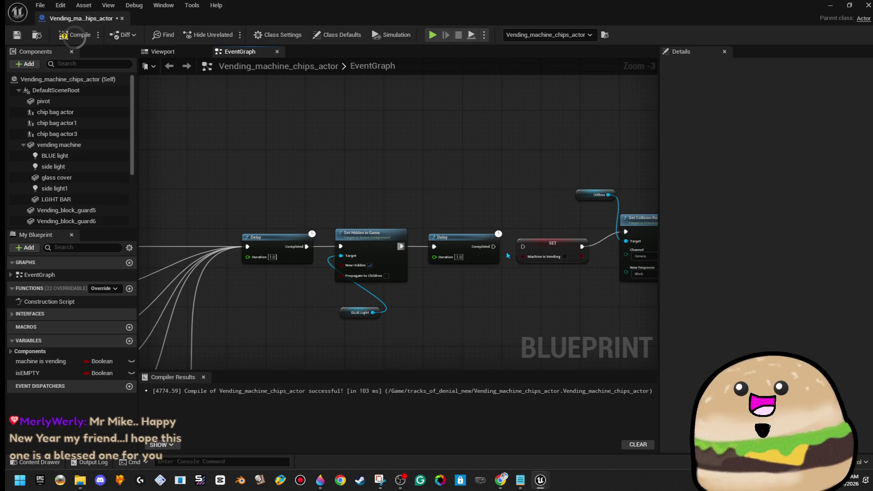
pyautogui.moveTo(495, 247); pyautogui.dragTo(523, 247)
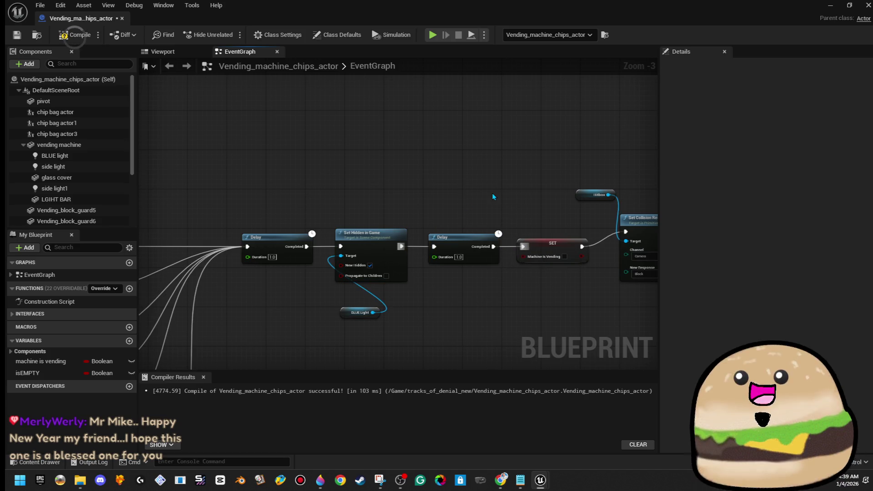
pyautogui.click(77, 35)
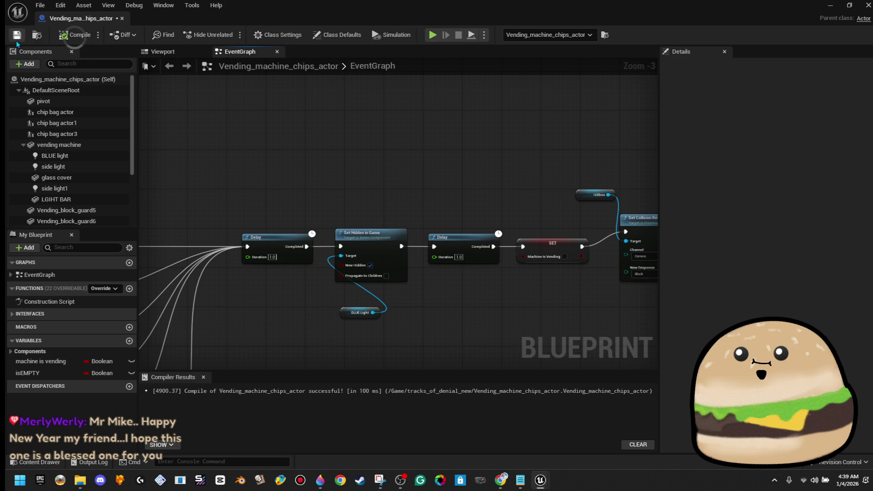
pyautogui.click(121, 18)
# Play-test the level, dispensing chip bags and a soda can, then stop playing.
pyautogui.rightClick(324, 263)
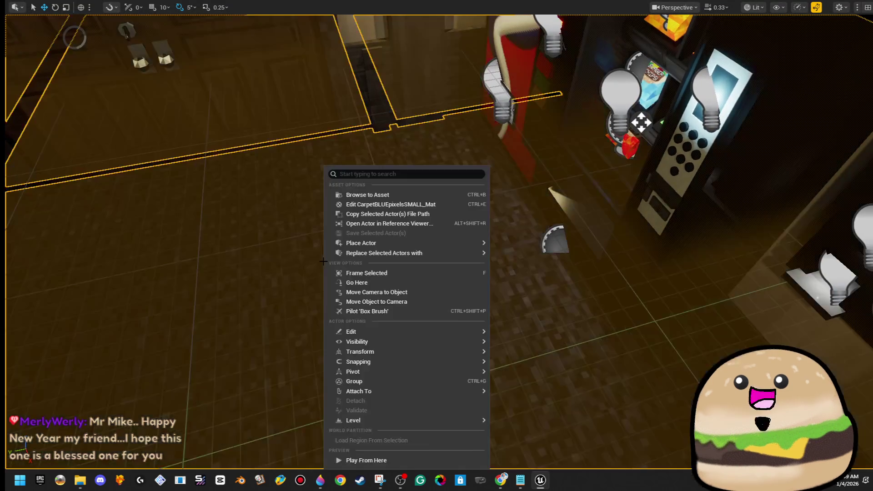
pyautogui.hotkey('alt', 'p')
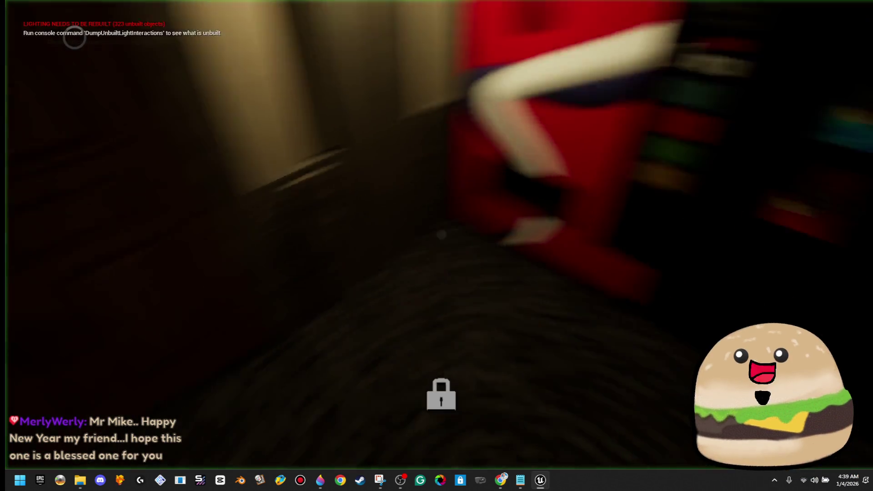
pyautogui.press('e')
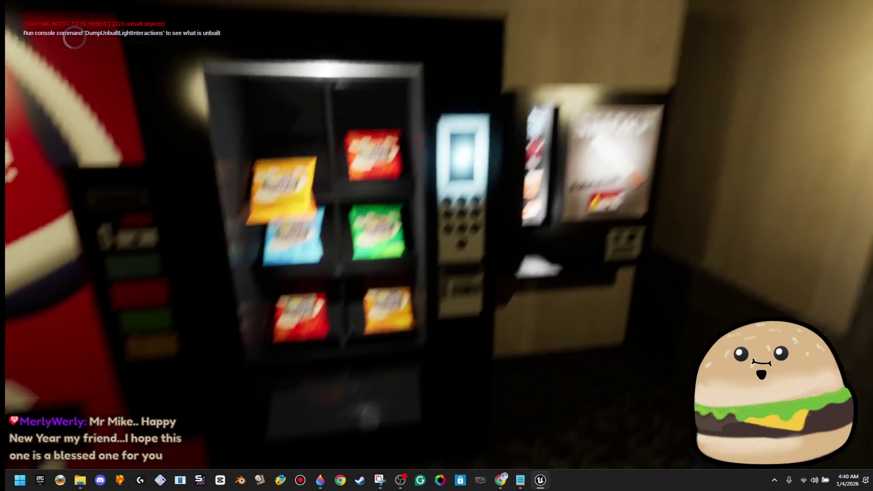
pyautogui.press('s')
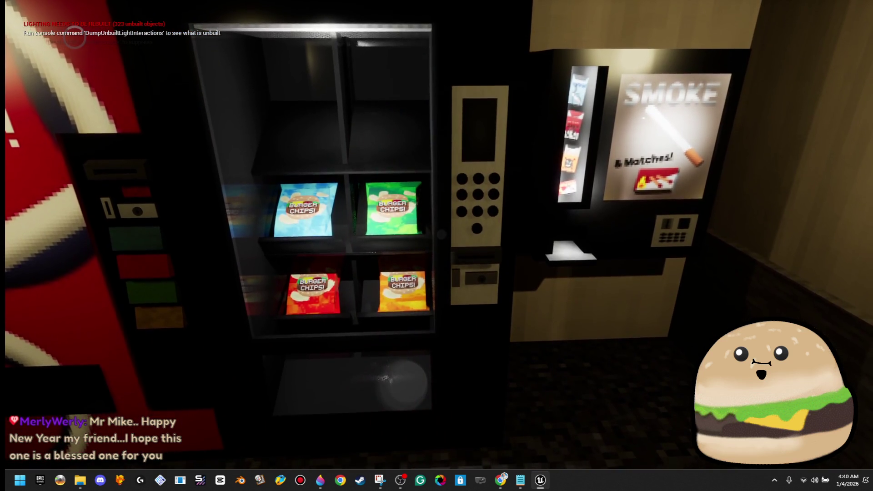
pyautogui.press('a')
pyautogui.press('e')
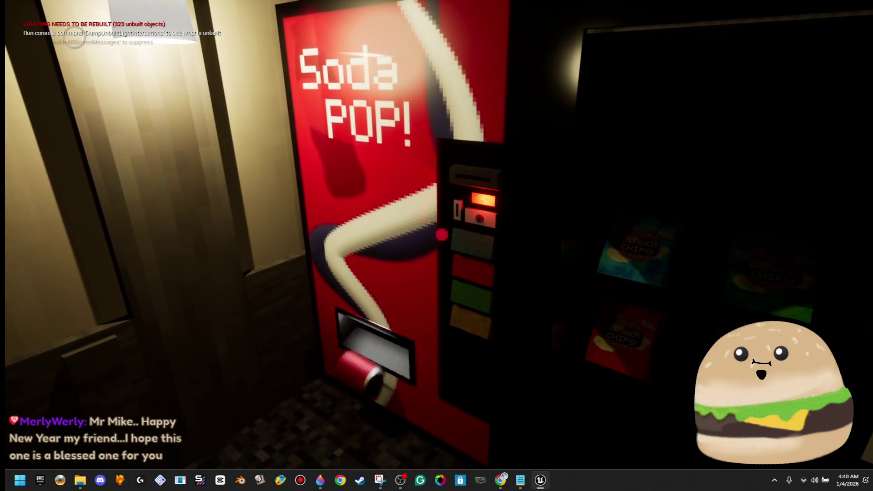
pyautogui.press('e')
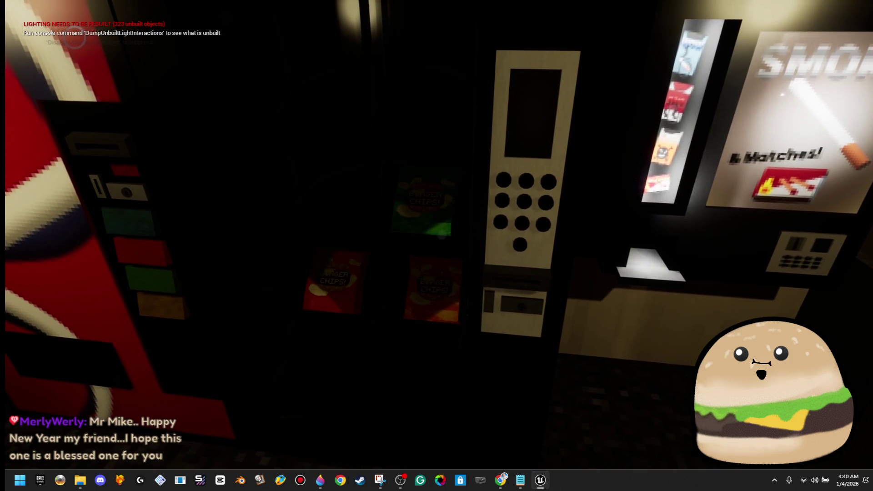
pyautogui.press('e')
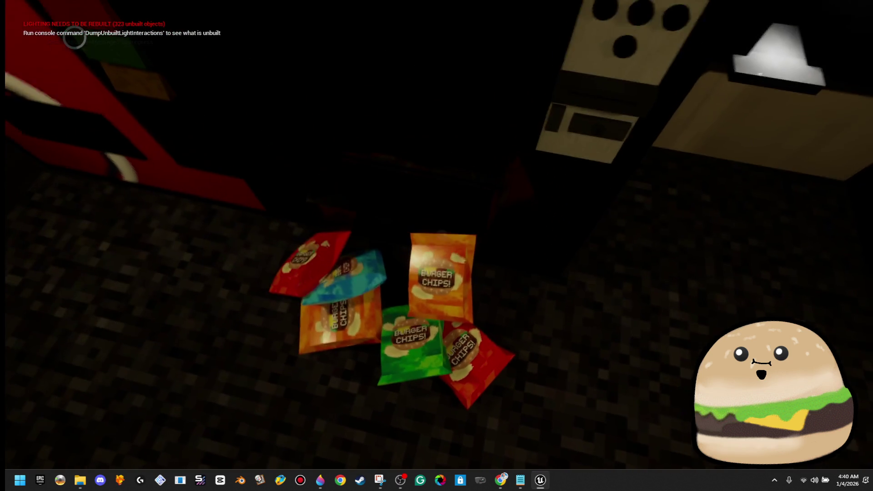
pyautogui.press('Escape')
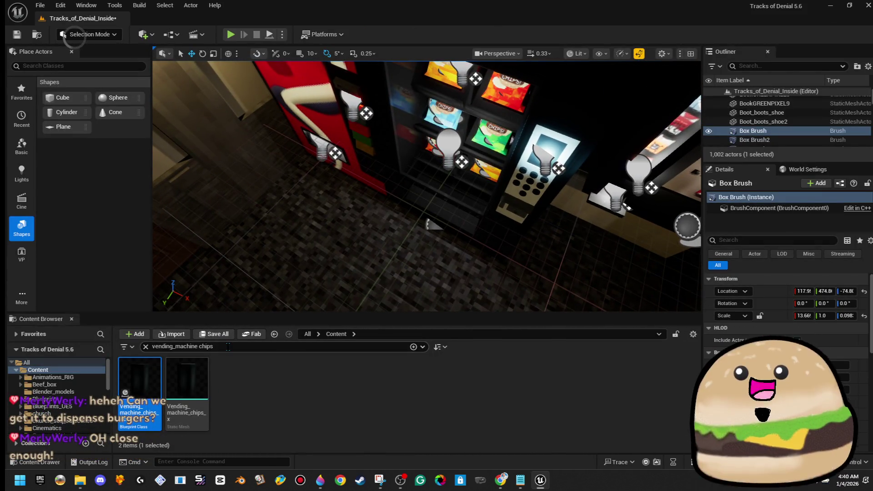
# Filter the Content Browser to assets matching 'chips'.
pyautogui.click(191, 347)
pyautogui.write('vending')
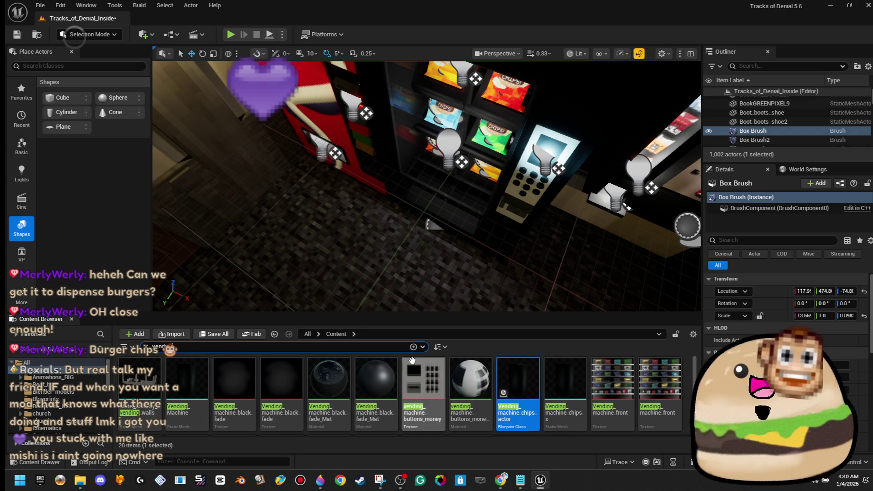
pyautogui.scroll(-2, 536, 391)
pyautogui.scroll(2, 536, 391)
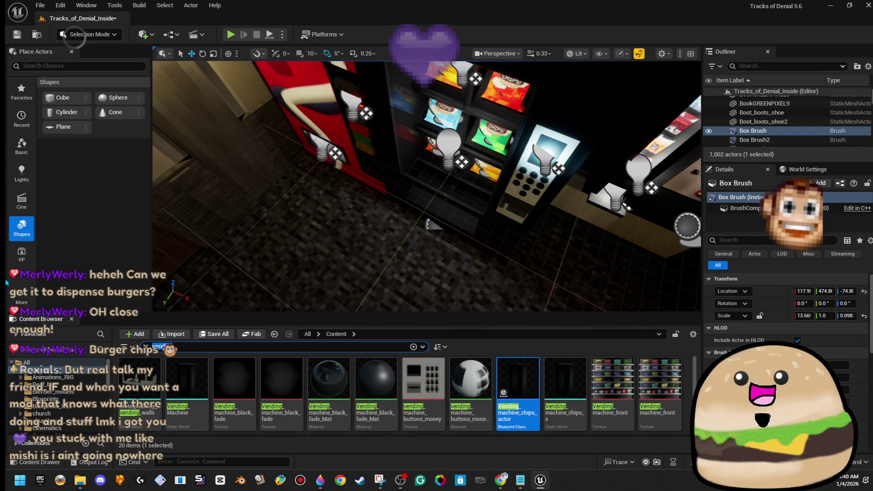
pyautogui.write('chips')
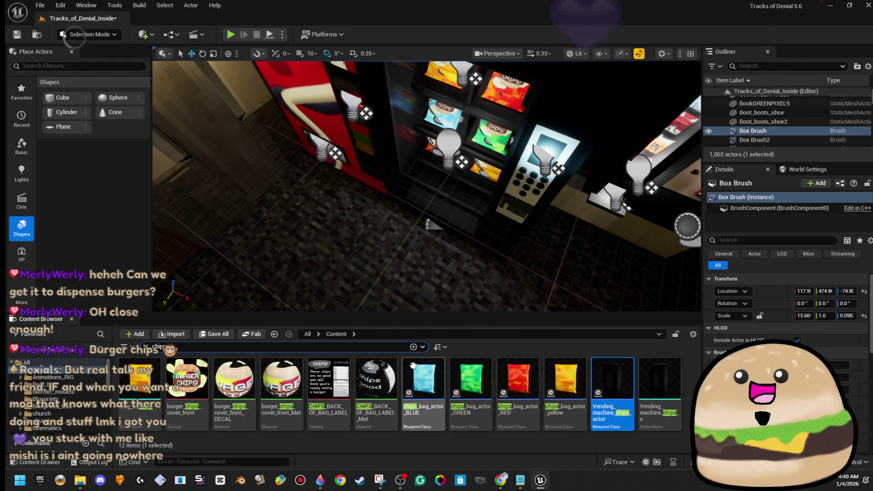
# Open and close chips_bag_actor_BLUE, then select the Soda POP vending machine.
pyautogui.click(428, 377)
pyautogui.doubleClick(428, 377)
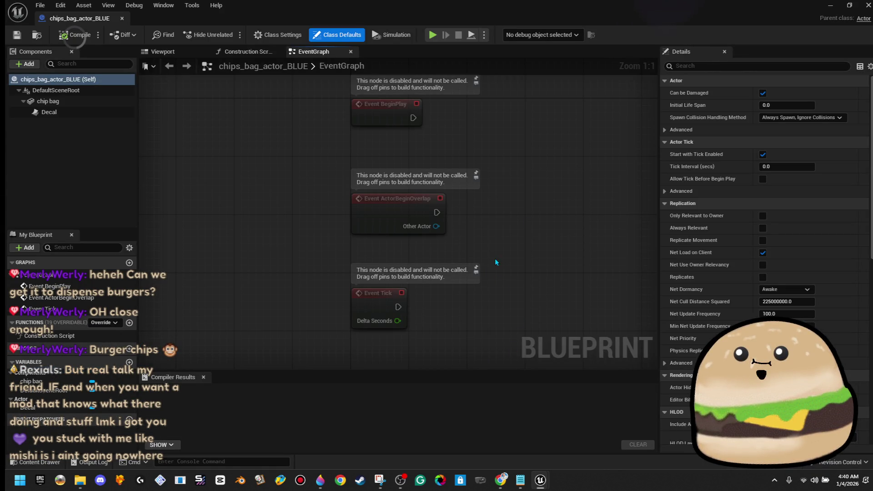
pyautogui.click(122, 19)
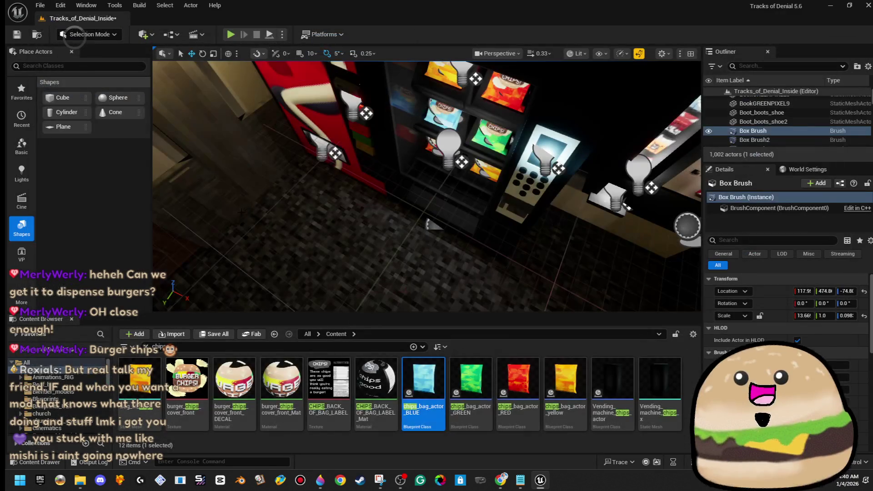
pyautogui.click(318, 119)
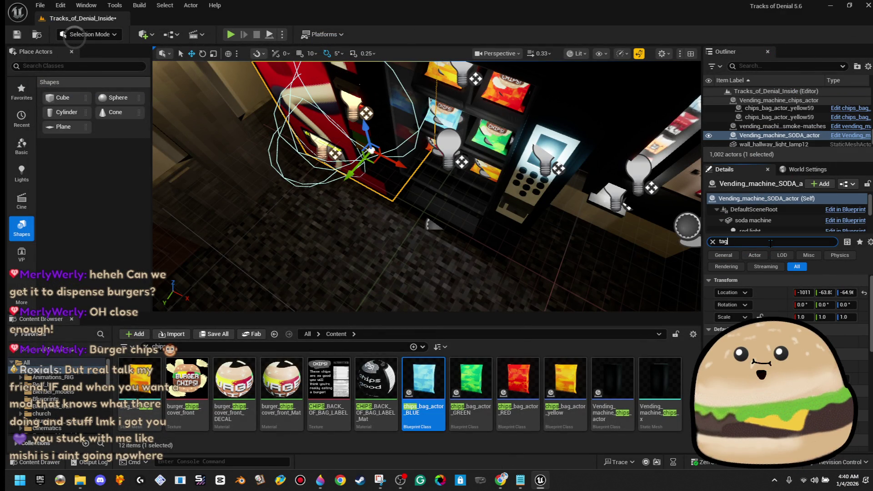
# Select and copy the soda machine's interactable_object tag value.
pyautogui.write('g')
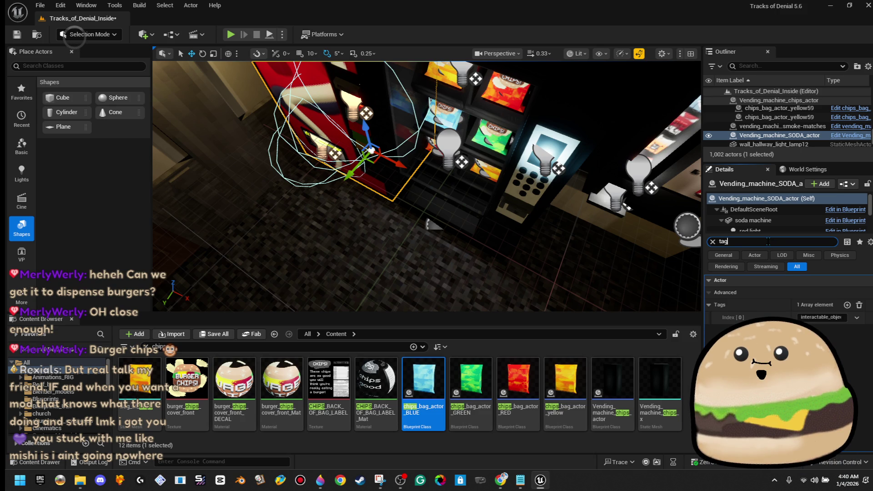
pyautogui.rightClick(819, 316)
pyautogui.click(841, 386)
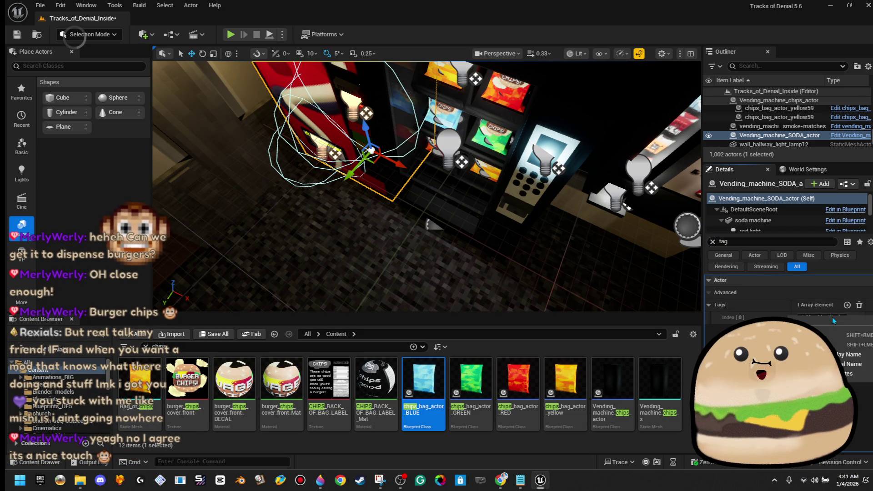
pyautogui.rightClick(826, 317)
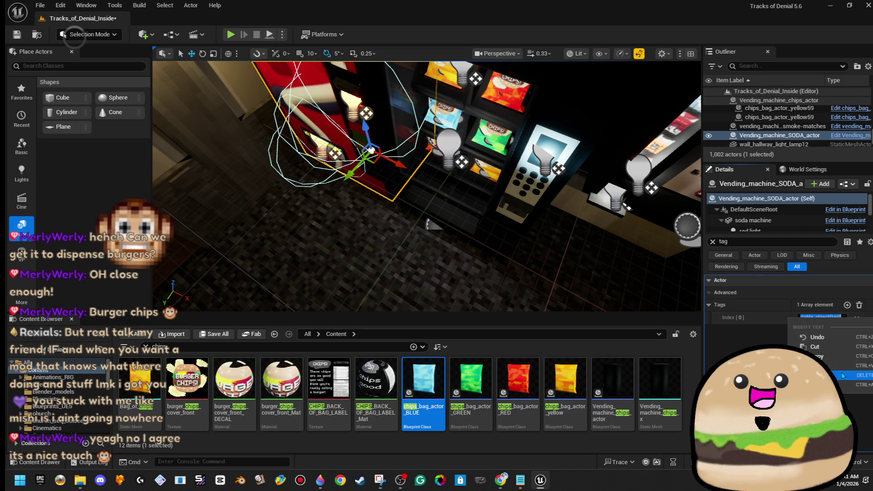
pyautogui.click(841, 357)
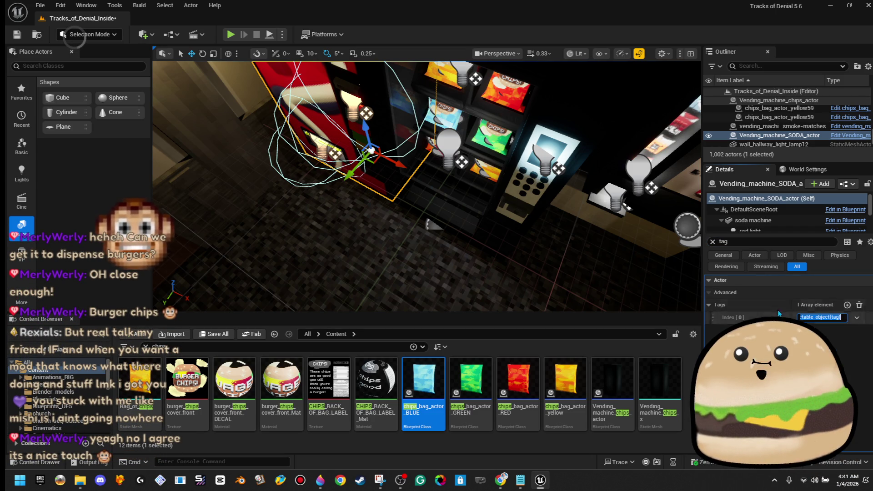
# Refilter the details by 'tag' and select the chips vending machine in the viewport.
pyautogui.click(713, 241)
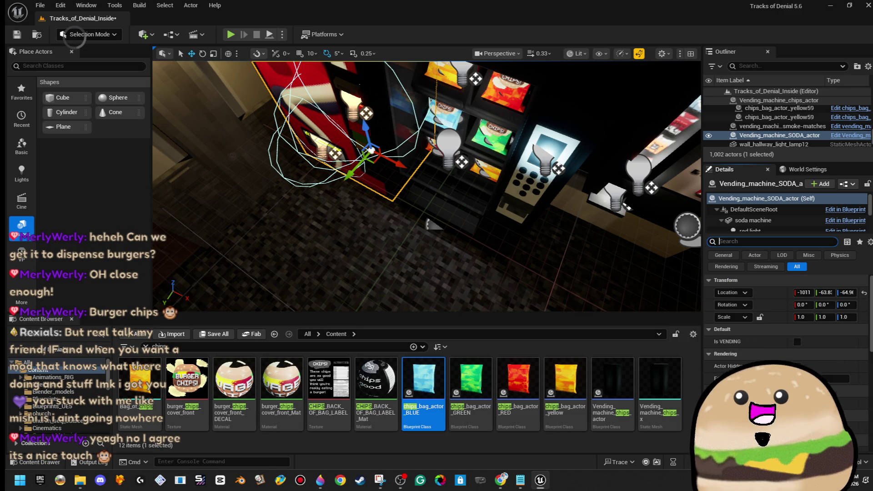
pyautogui.press('Escape')
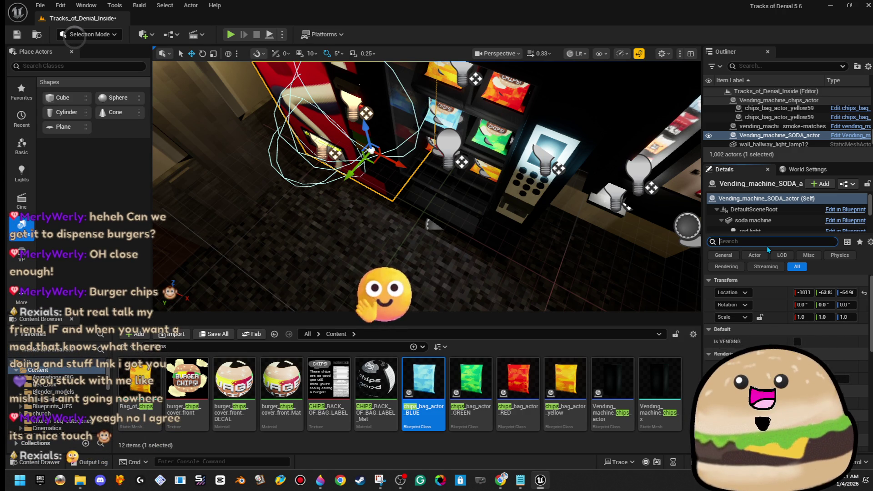
pyautogui.write('tag')
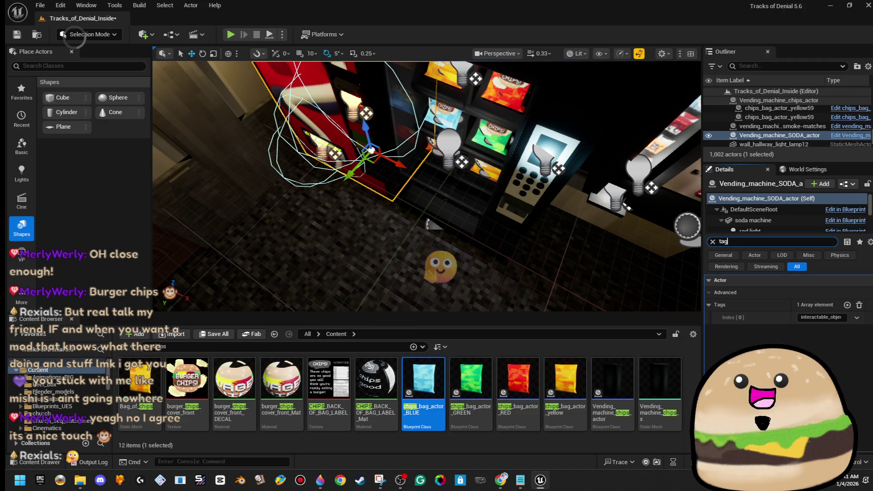
pyautogui.scroll(1, 428, 186)
pyautogui.scroll(-2, 427, 186)
pyautogui.click(471, 379)
pyautogui.moveTo(467, 231); pyautogui.dragTo(467, 232)
pyautogui.rightClick(464, 181)
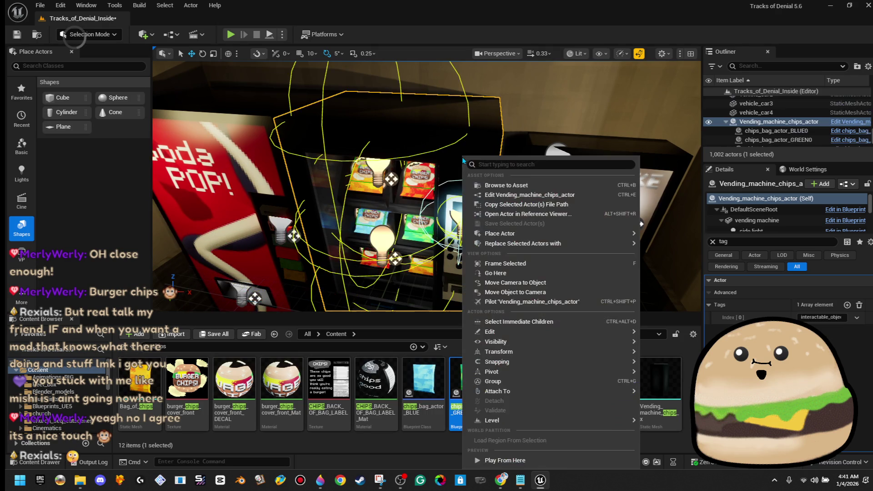
pyautogui.click(431, 383)
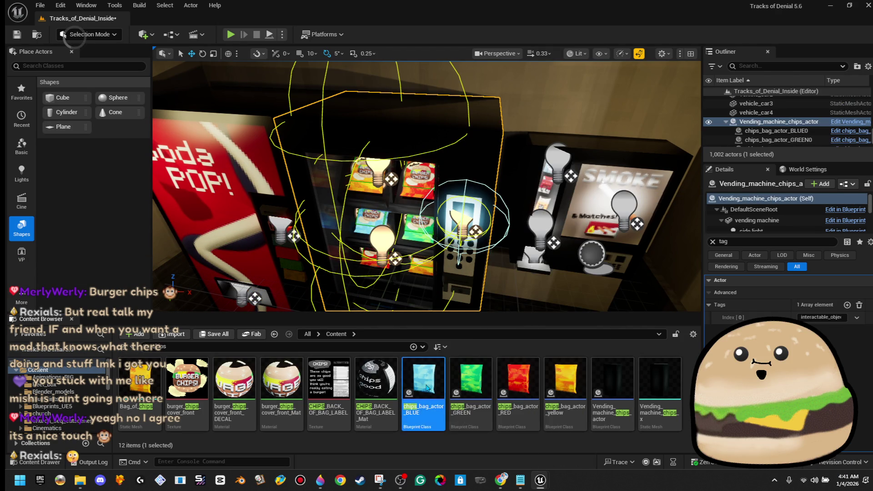
# Add a Tags entry to chips_bag_actor_BLUE and compile it.
pyautogui.doubleClick(427, 388)
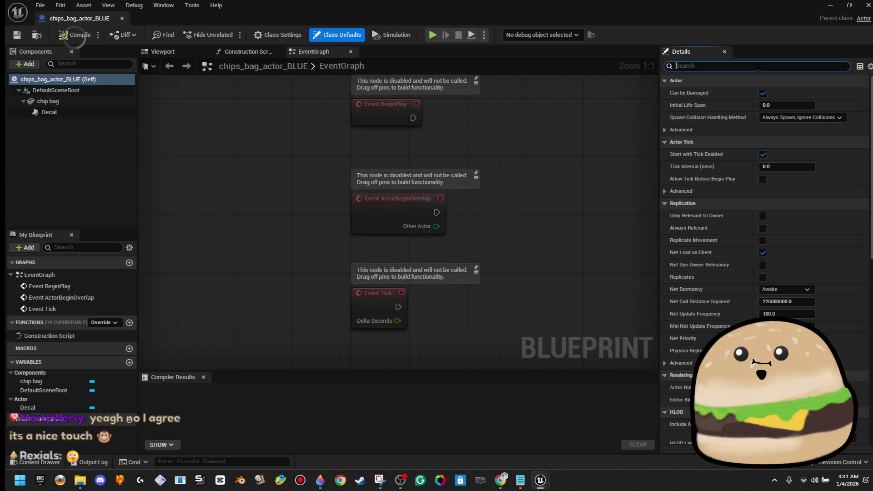
pyautogui.write('tag')
pyautogui.click(822, 105)
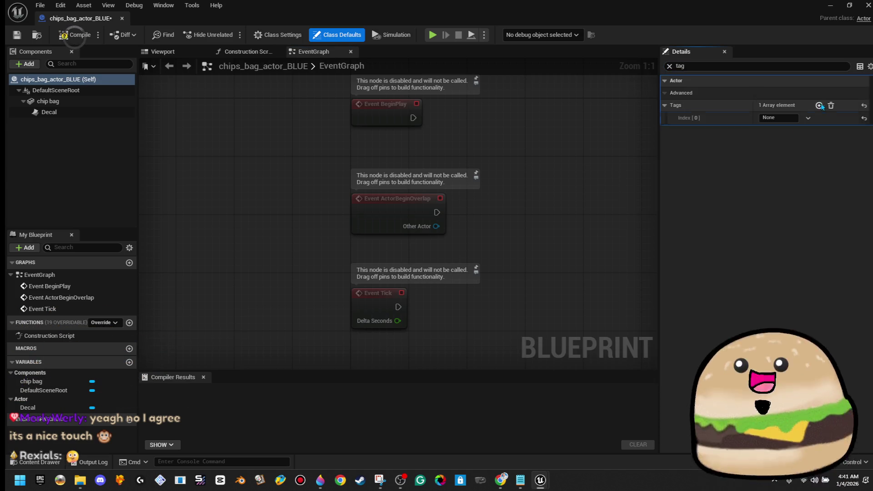
pyautogui.click(791, 118)
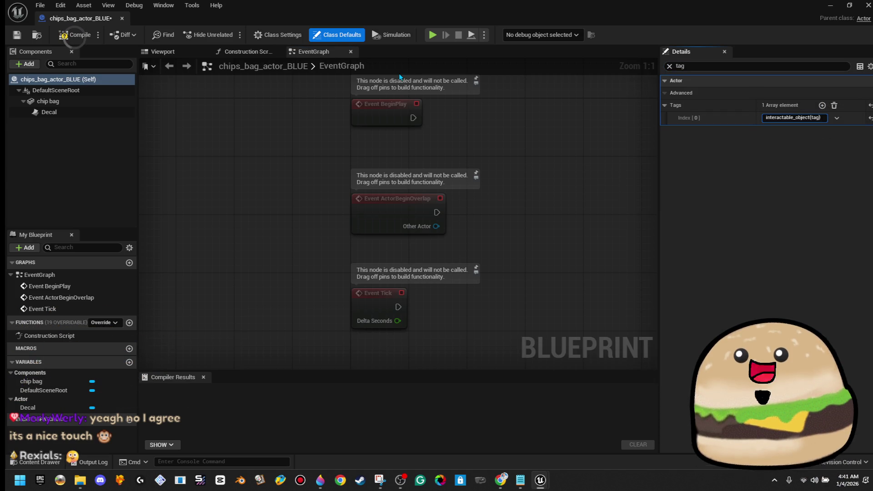
pyautogui.click(59, 36)
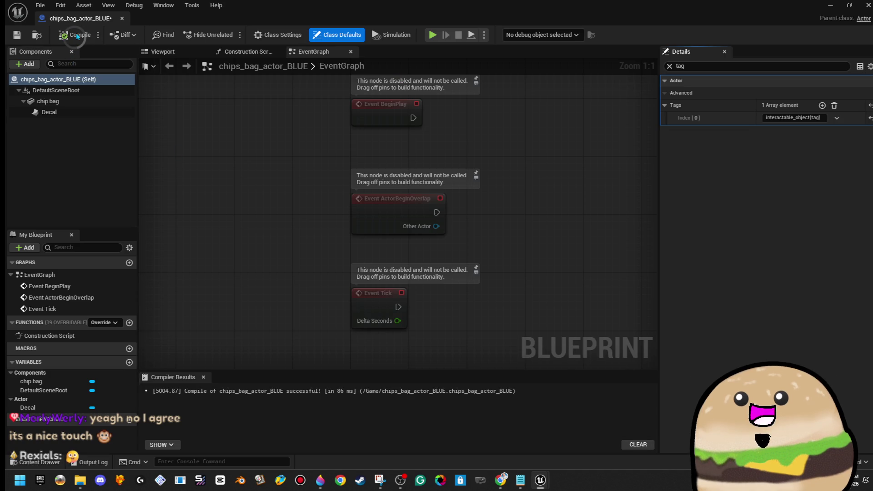
pyautogui.hotkey('alt', 'Tab')
# Open the GREEN, RED and yellow chips bag blueprints.
pyautogui.click(471, 384)
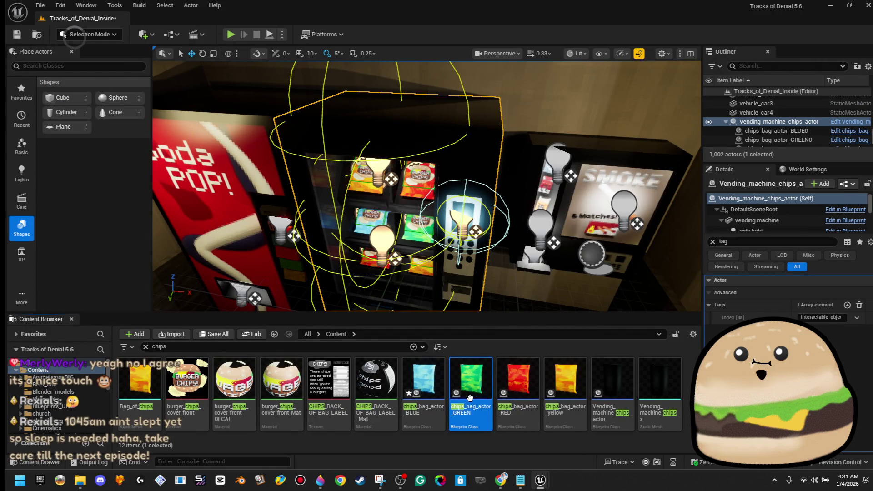
pyautogui.click(519, 378)
pyautogui.click(566, 379)
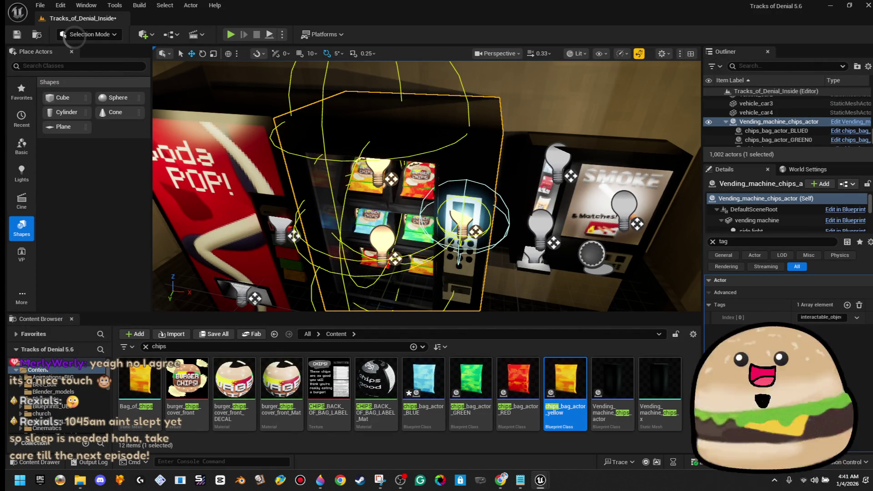
pyautogui.doubleClick(566, 380)
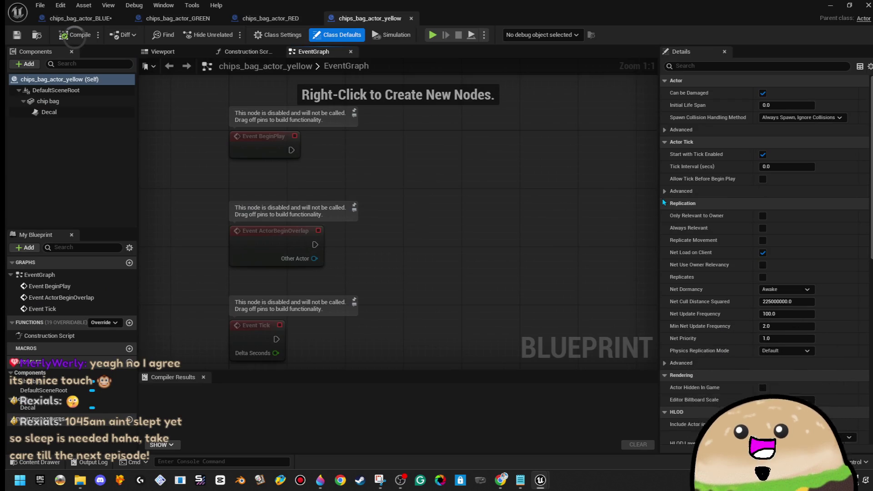
pyautogui.click(193, 55)
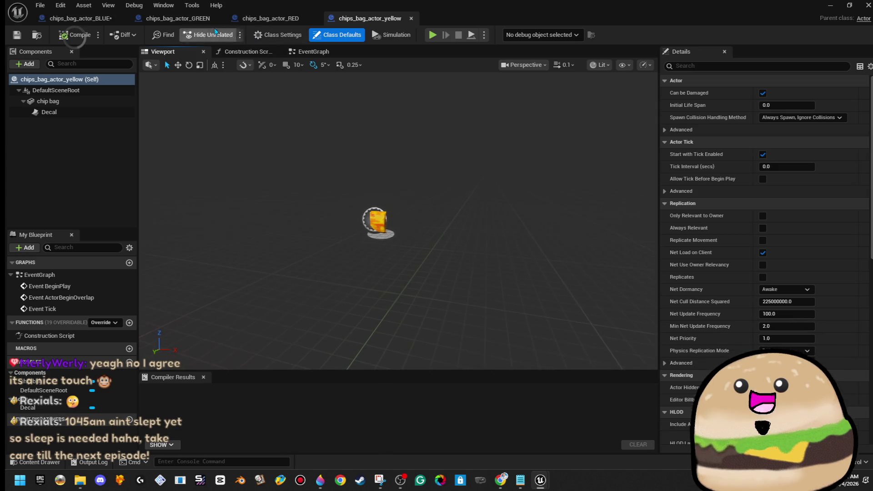
# Give the GREEN chips bag a Tags entry of interactable_object(tag).
pyautogui.click(191, 21)
pyautogui.click(106, 79)
pyautogui.click(827, 66)
pyautogui.write('tag')
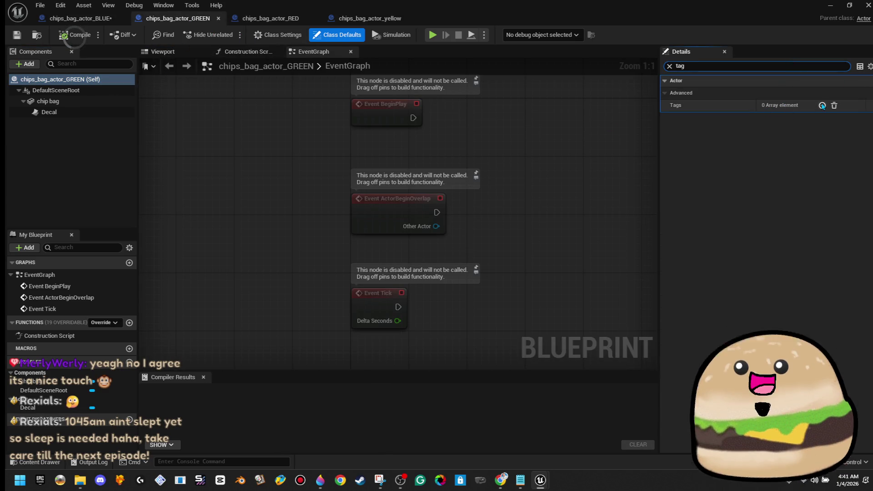
pyautogui.click(821, 105)
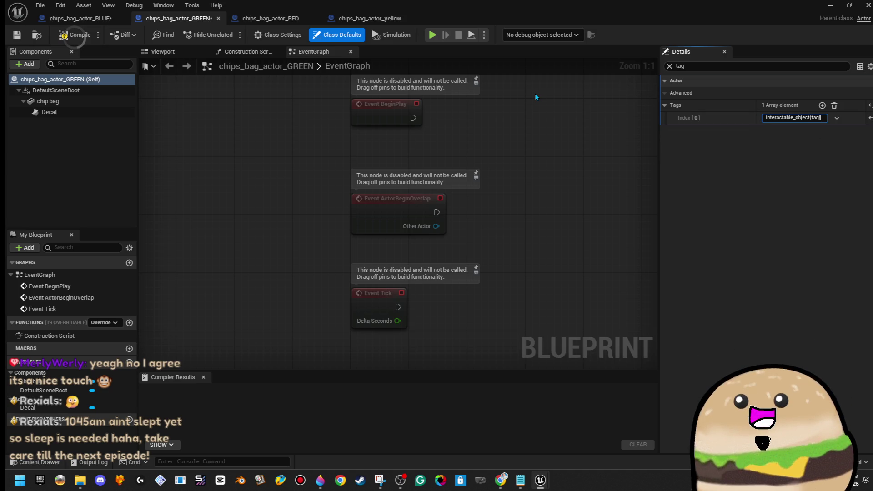
pyautogui.write('interactable_object(tag)')
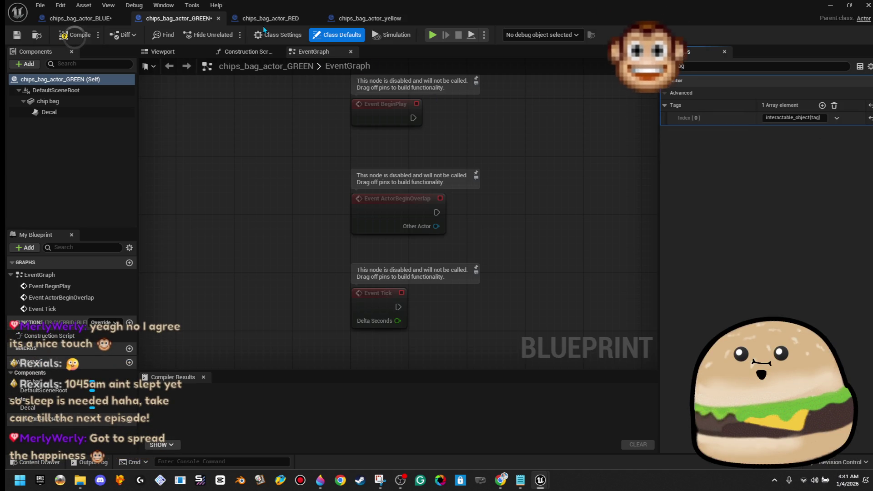
# Give the RED chips bag the tag interactable_object(tag) and compile it.
pyautogui.click(282, 20)
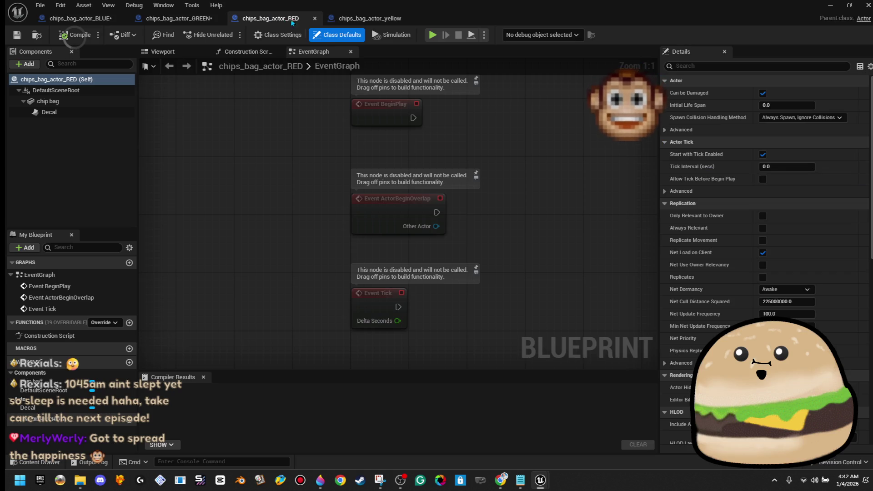
pyautogui.click(787, 66)
pyautogui.write('tag')
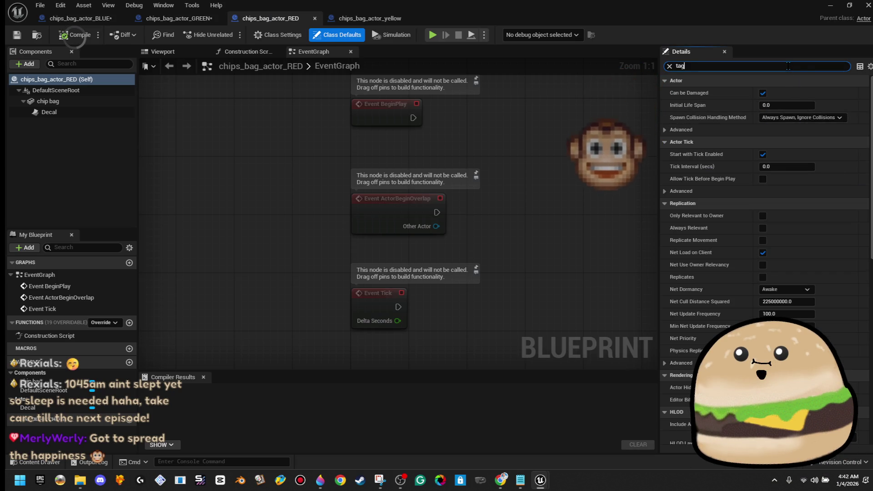
pyautogui.click(822, 105)
pyautogui.click(797, 118)
pyautogui.write('g')
pyautogui.press('BackSpace')
pyautogui.write('r')
pyautogui.press('Return')
pyautogui.write('interactable_object(tag)')
pyautogui.press('Return')
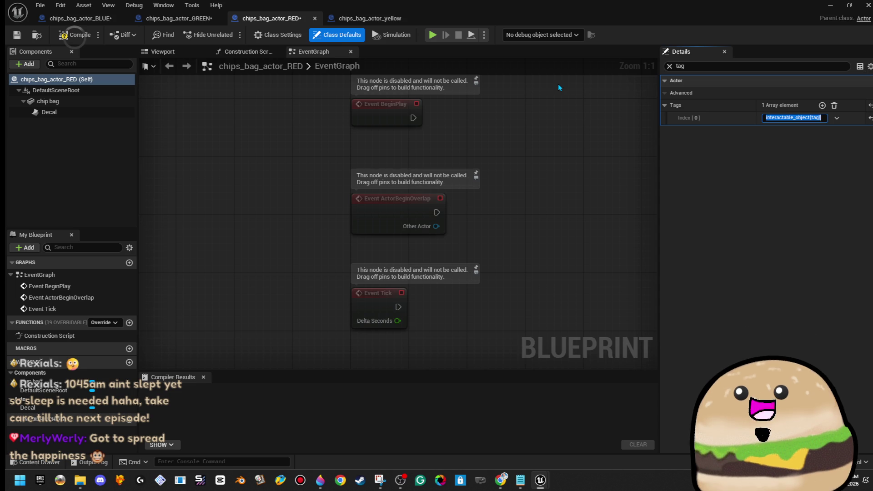
pyautogui.click(77, 34)
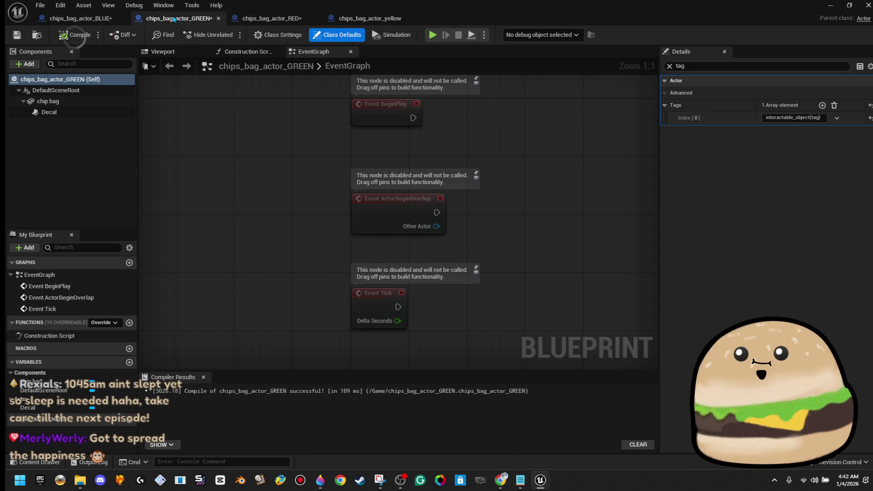
# Add a Tags entry to the yellow chips bag and view its event graph.
pyautogui.click(332, 19)
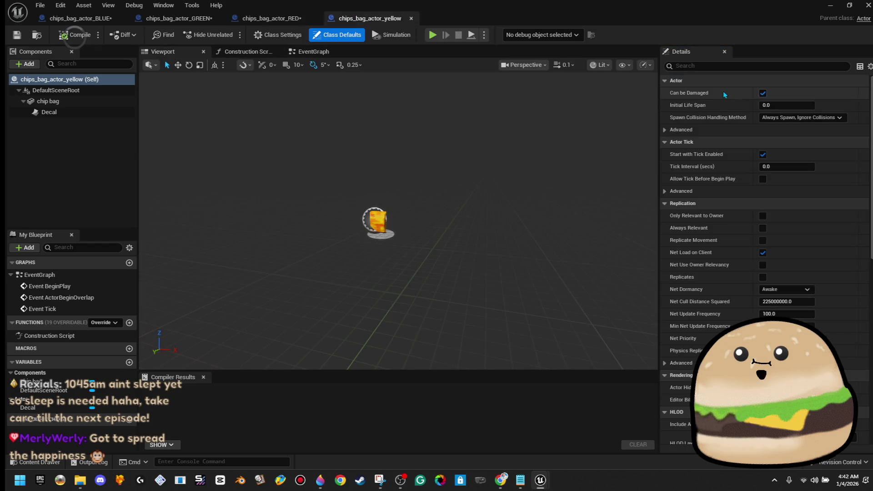
pyautogui.click(785, 66)
pyautogui.write('tag')
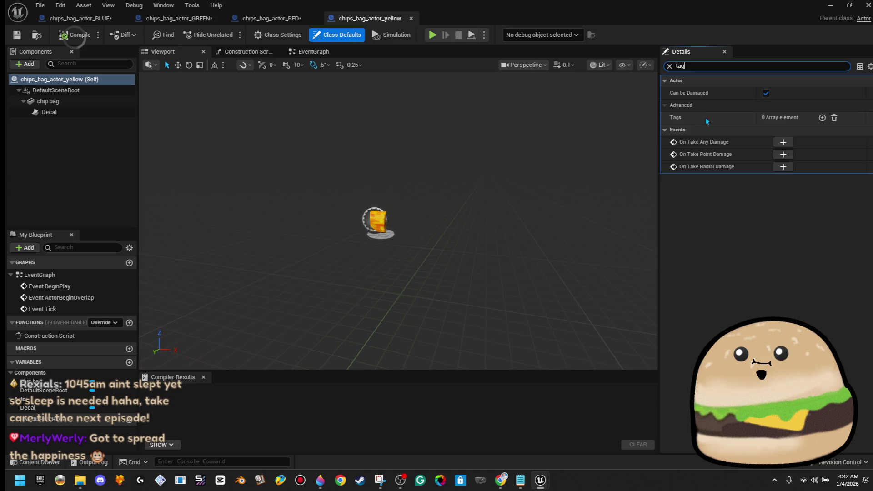
pyautogui.click(822, 105)
pyautogui.click(778, 118)
pyautogui.write('interactable_object(tag)')
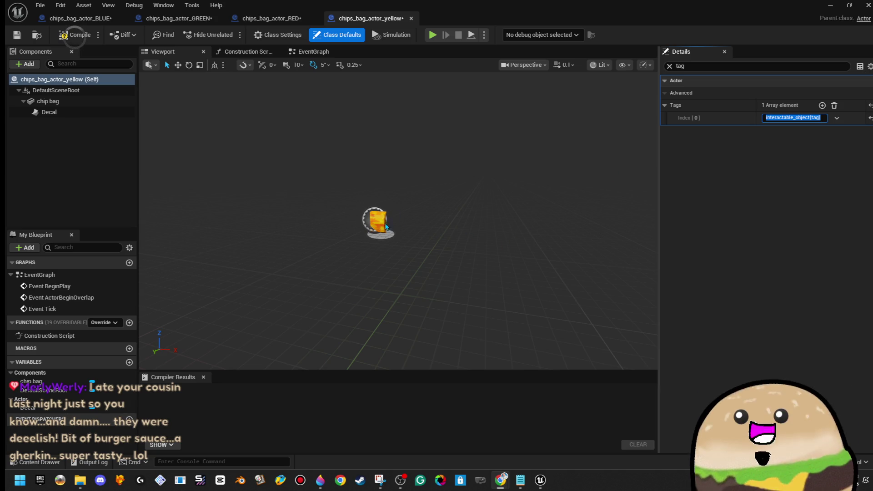
pyautogui.moveTo(416, 209); pyautogui.dragTo(395, 218)
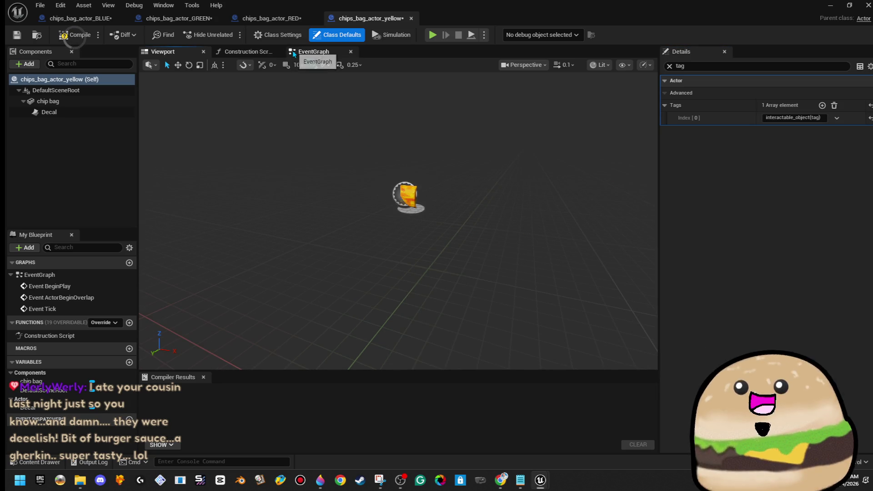
pyautogui.click(313, 51)
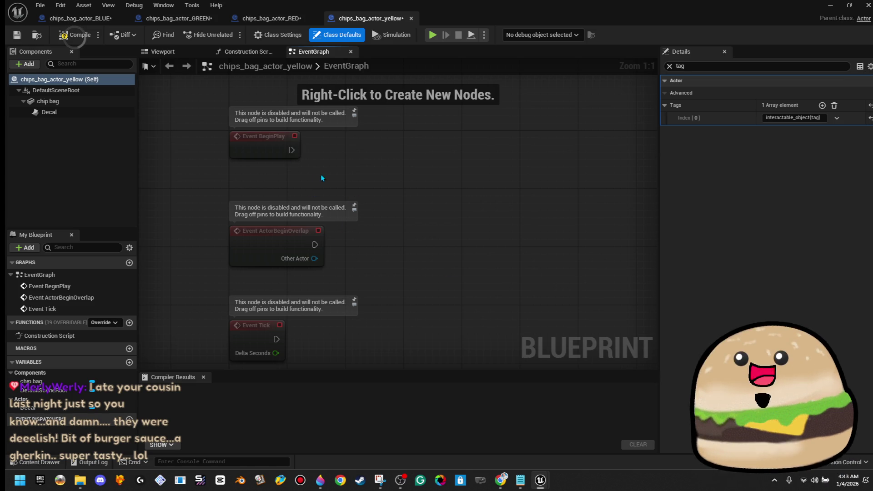
# Compile the BLUE chips bag blueprint and show its Class Settings.
pyautogui.click(80, 18)
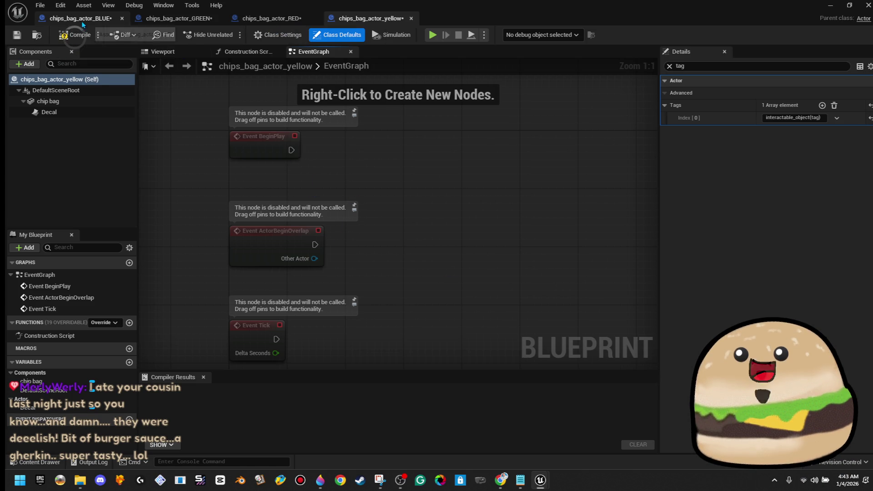
pyautogui.click(75, 35)
pyautogui.click(388, 22)
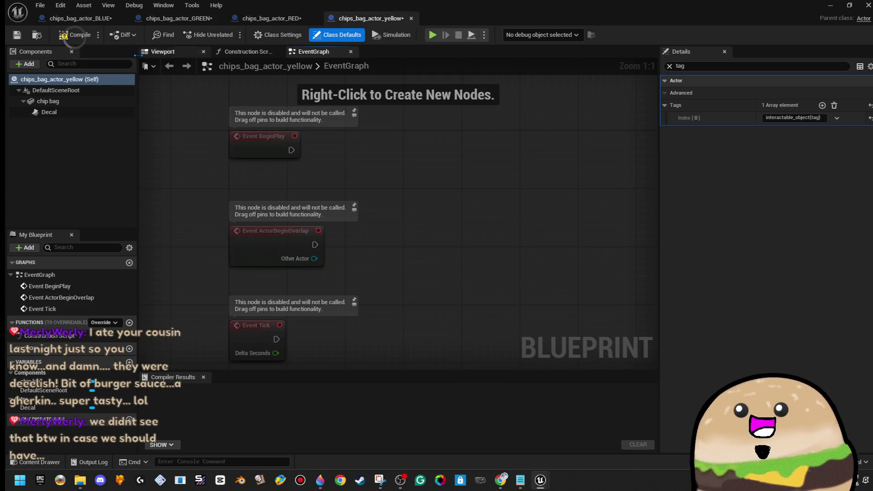
pyautogui.click(80, 19)
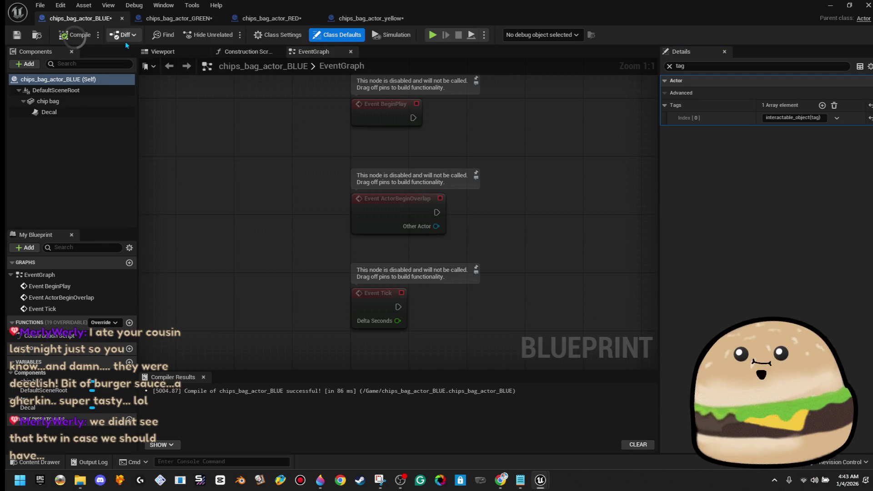
pyautogui.click(165, 6)
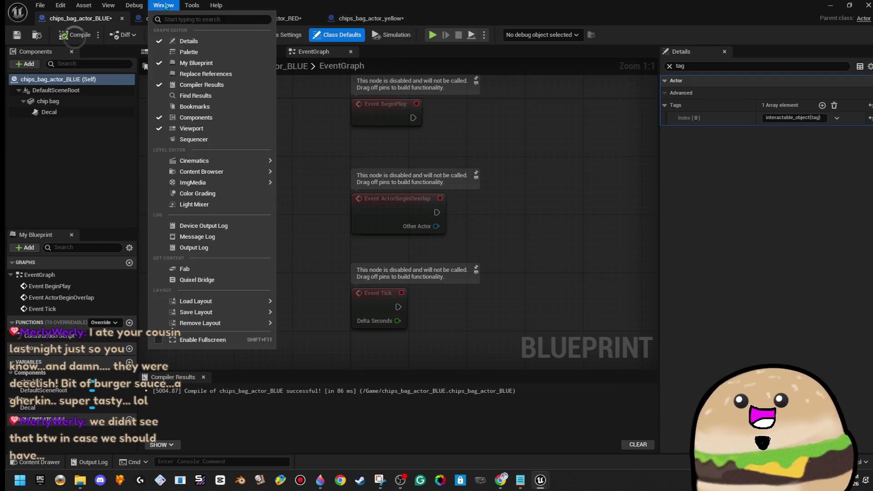
pyautogui.click(335, 144)
pyautogui.moveTo(240, 130)
pyautogui.mouseDown()
pyautogui.moveTo(222, 159)
pyautogui.moveTo(171, 152)
pyautogui.mouseUp()
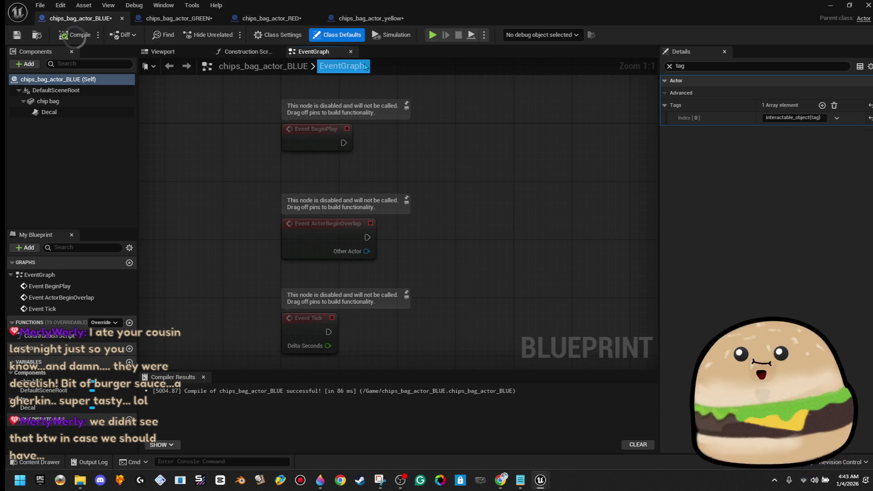
pyautogui.click(278, 34)
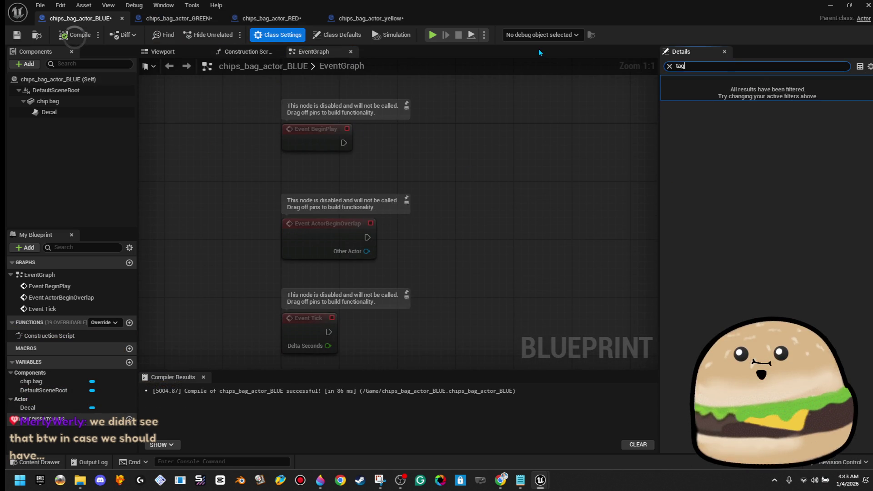
# Implement the interact_w_line_trace interface on chips_bag_actor_BLUE.
pyautogui.click(669, 66)
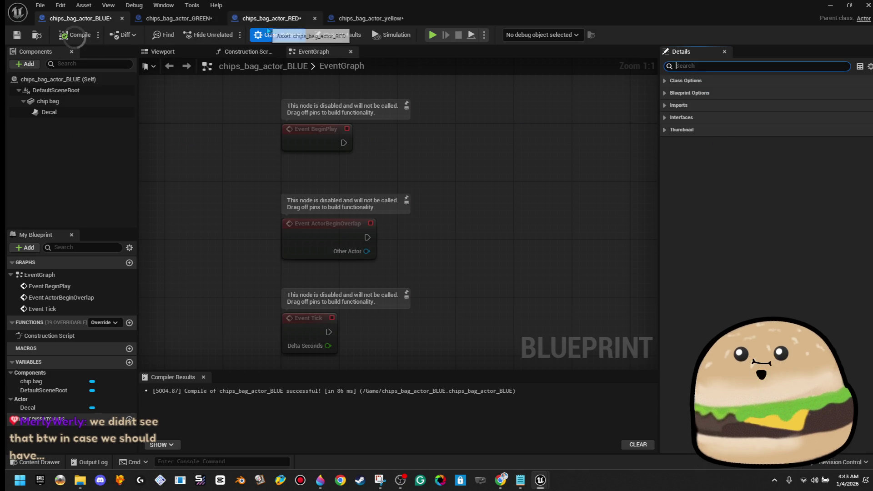
pyautogui.click(210, 34)
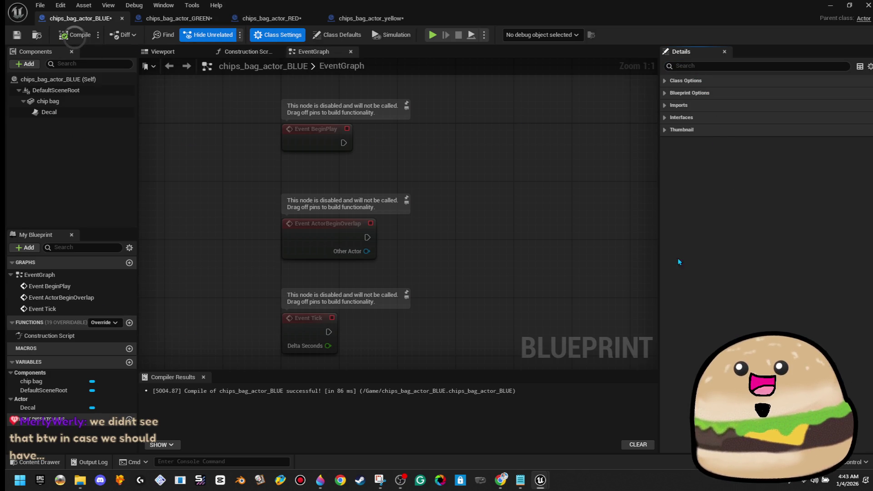
pyautogui.click(664, 118)
pyautogui.click(782, 142)
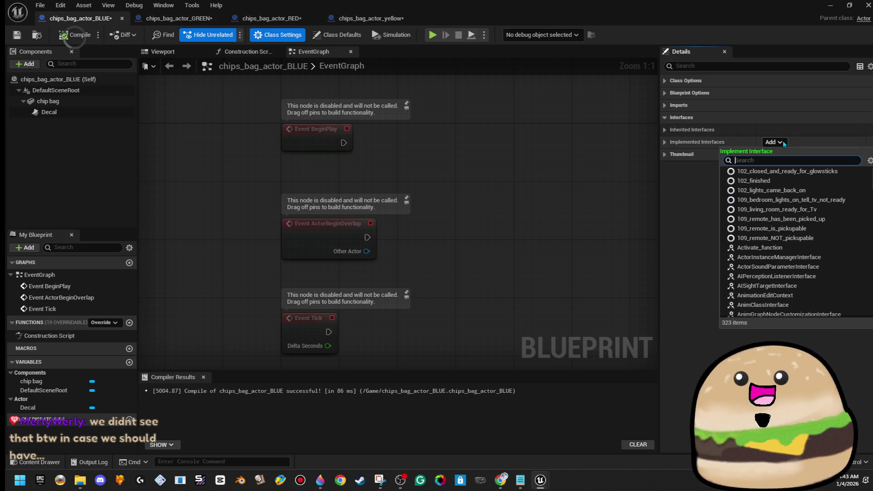
pyautogui.write('w line')
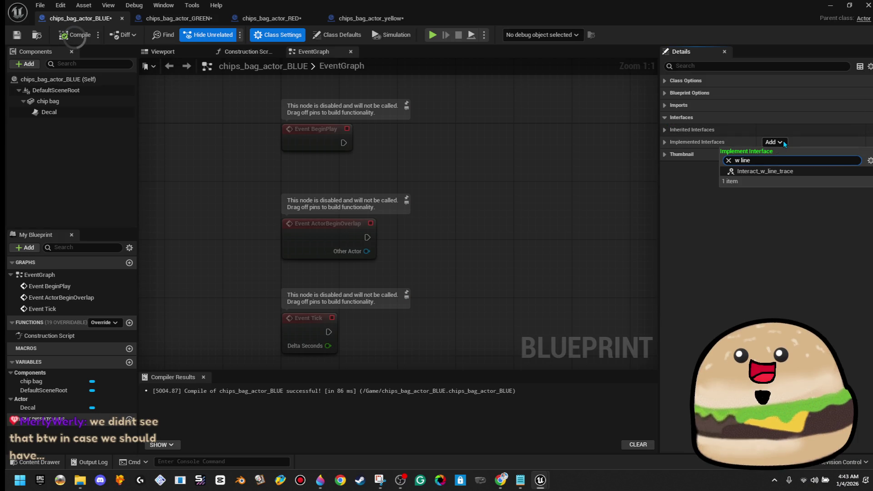
pyautogui.click(777, 171)
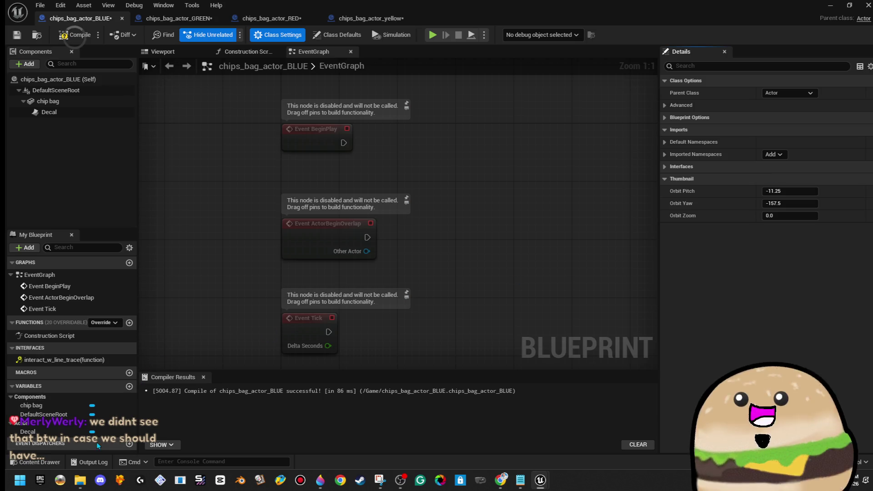
# Add the interact_w_line_trace event driving Destroy Actor and save the BLUE blueprint.
pyautogui.click(92, 362)
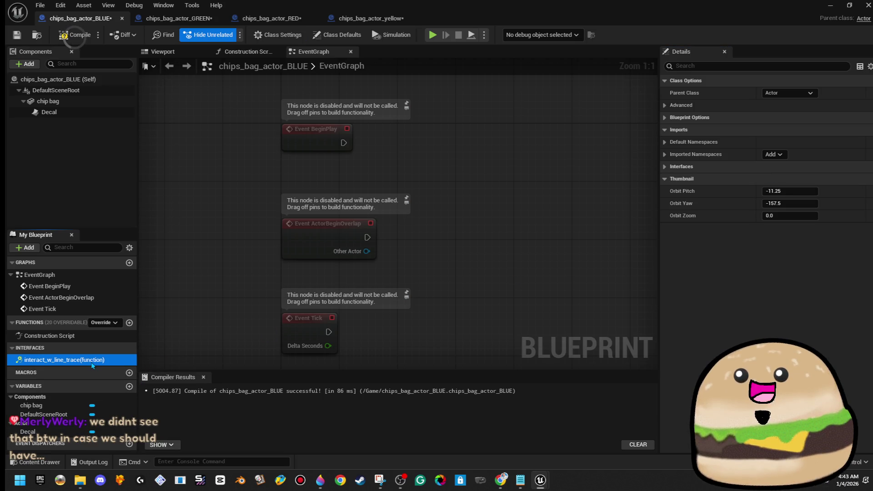
pyautogui.doubleClick(92, 362)
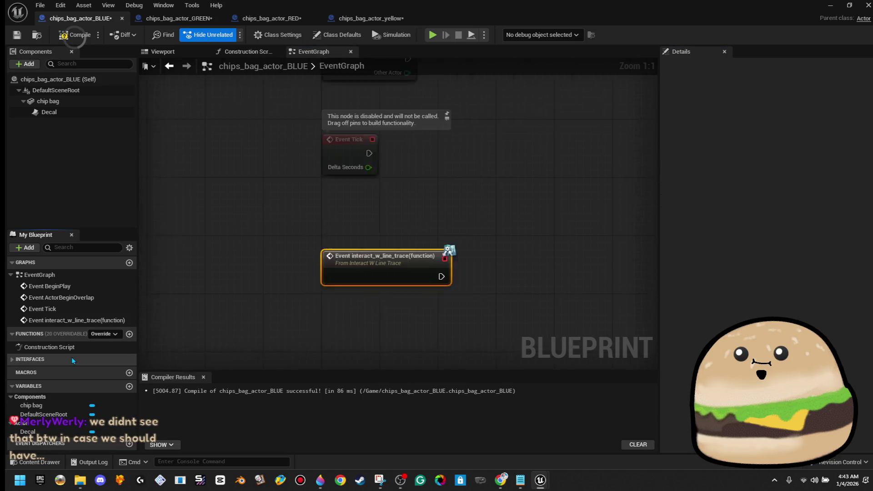
pyautogui.moveTo(471, 244); pyautogui.dragTo(320, 238)
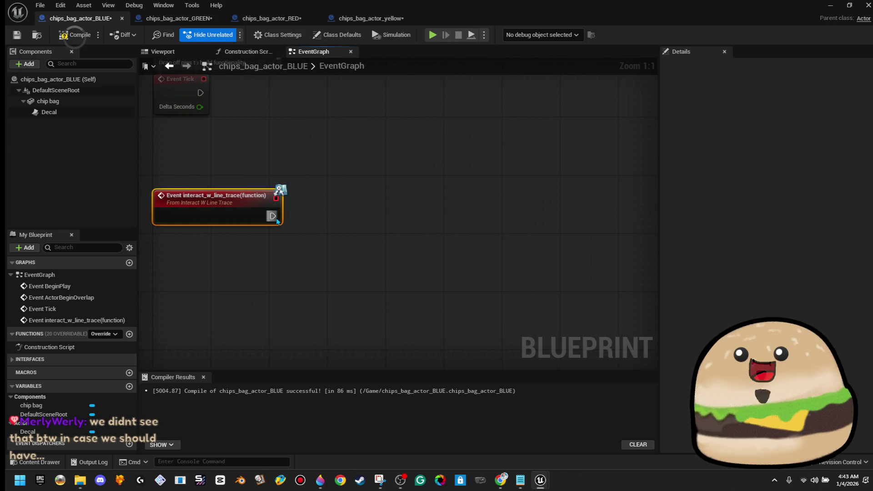
pyautogui.moveTo(276, 220); pyautogui.dragTo(357, 223)
pyautogui.write('destroy')
pyautogui.click(444, 266)
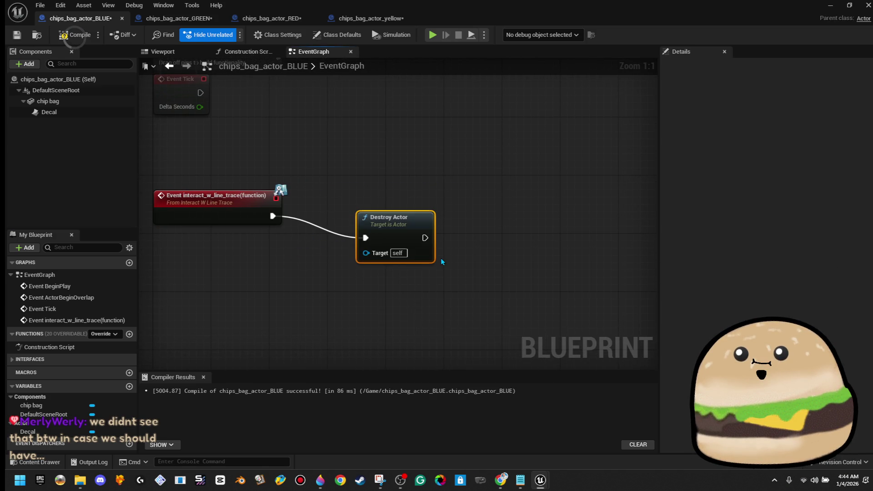
pyautogui.moveTo(404, 237); pyautogui.dragTo(433, 216)
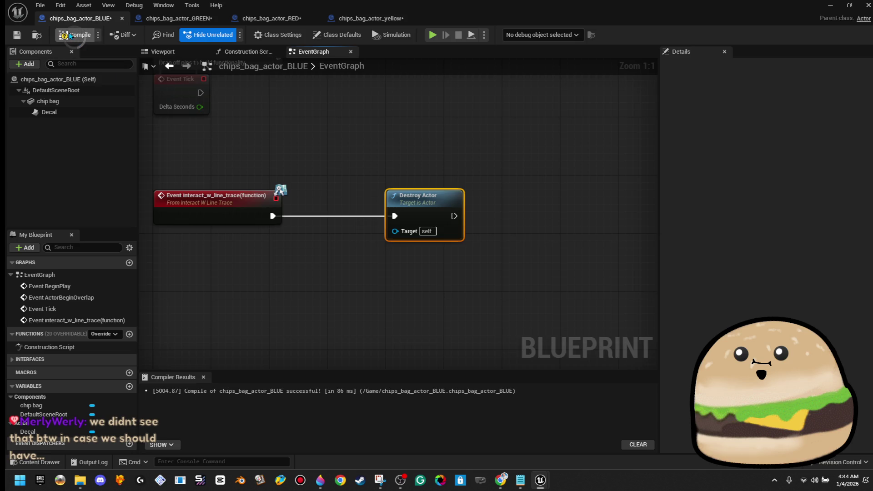
pyautogui.click(17, 35)
pyautogui.click(151, 19)
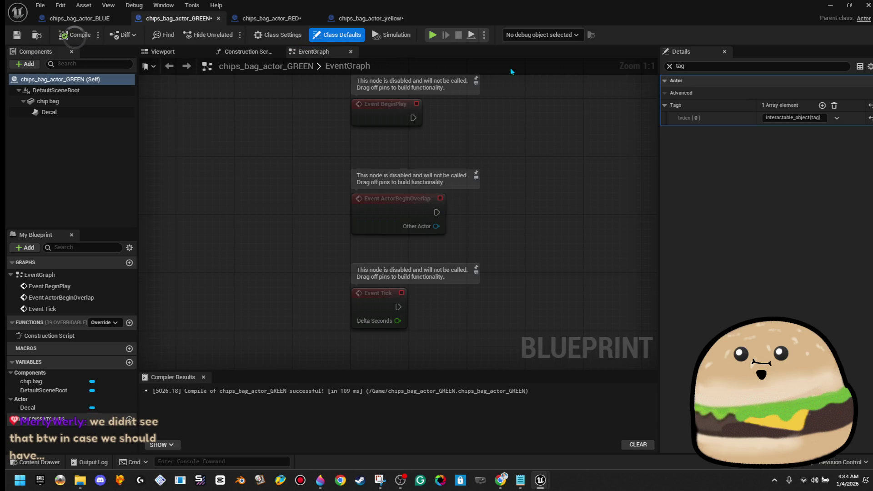
# Add the Interact_w_line_trace interface in chips_bag_actor_GREEN's class settings.
pyautogui.click(278, 35)
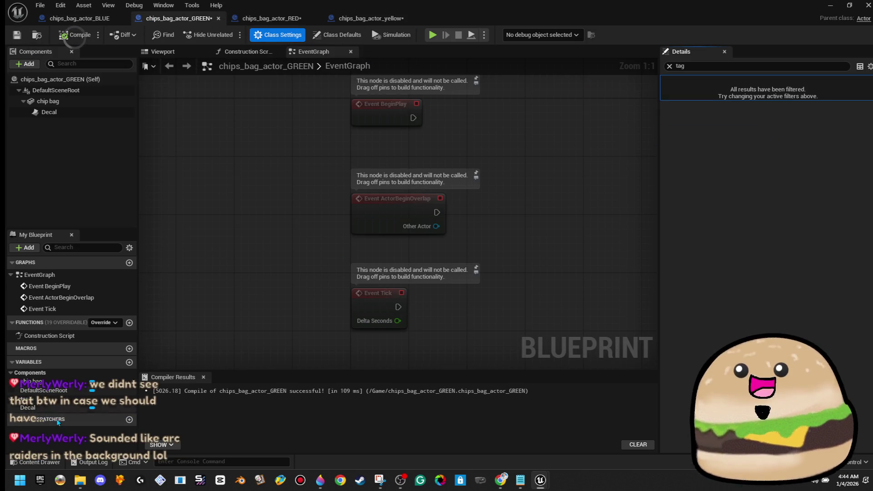
pyautogui.click(669, 66)
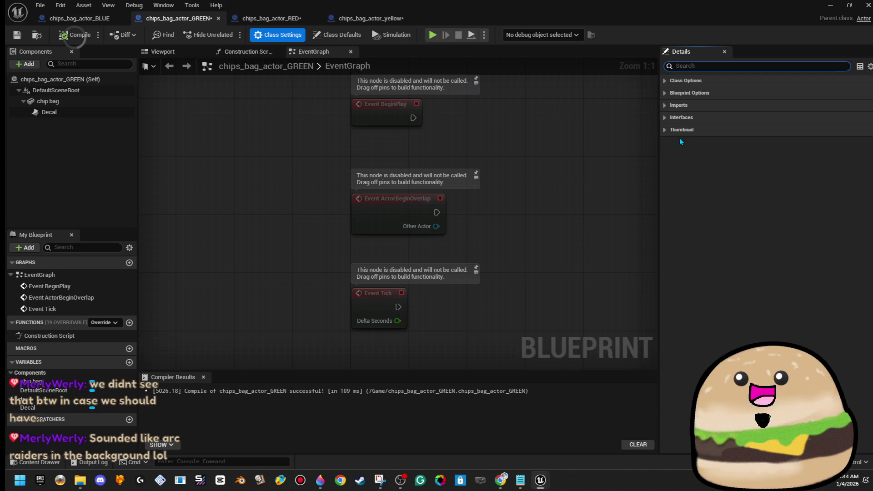
pyautogui.click(665, 118)
pyautogui.click(782, 143)
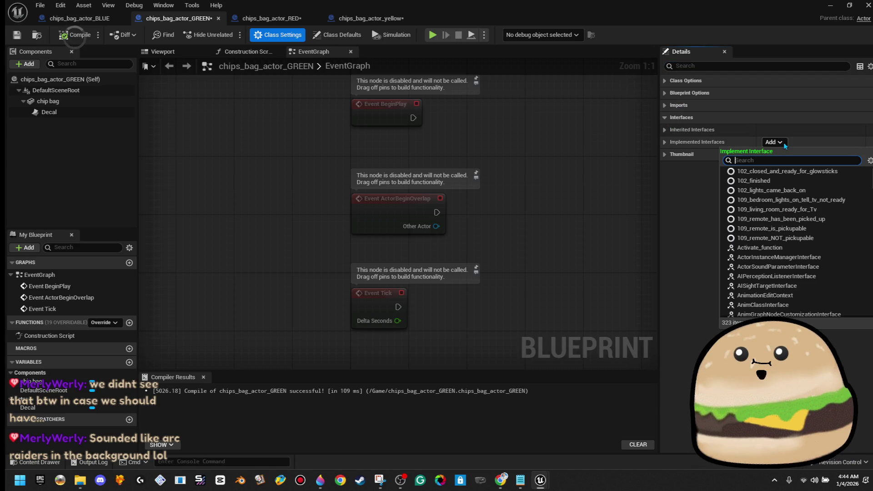
pyautogui.write('w line')
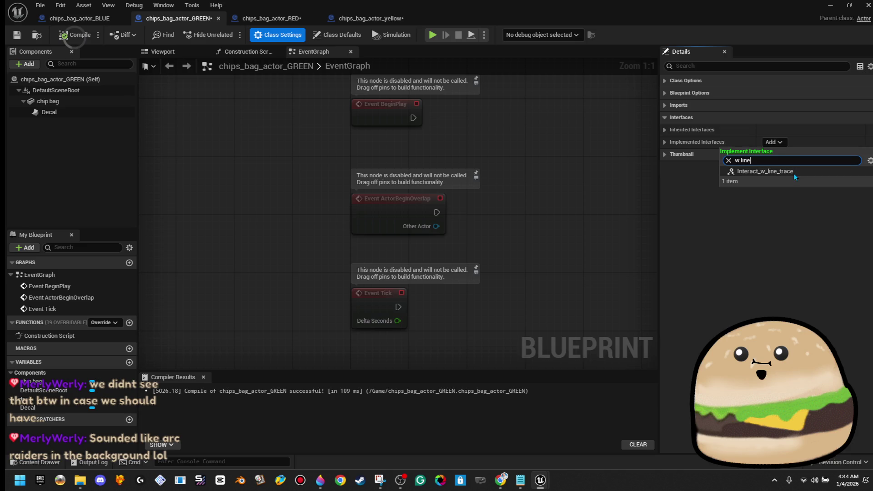
pyautogui.click(792, 171)
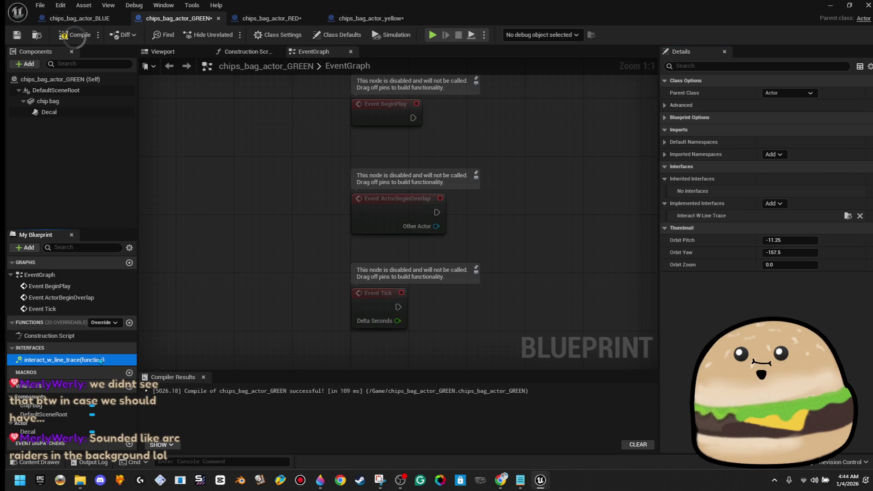
# Wire the interact_w_line_trace event to a new Destroy Actor node, then bring up the Twitch window.
pyautogui.doubleClick(64, 360)
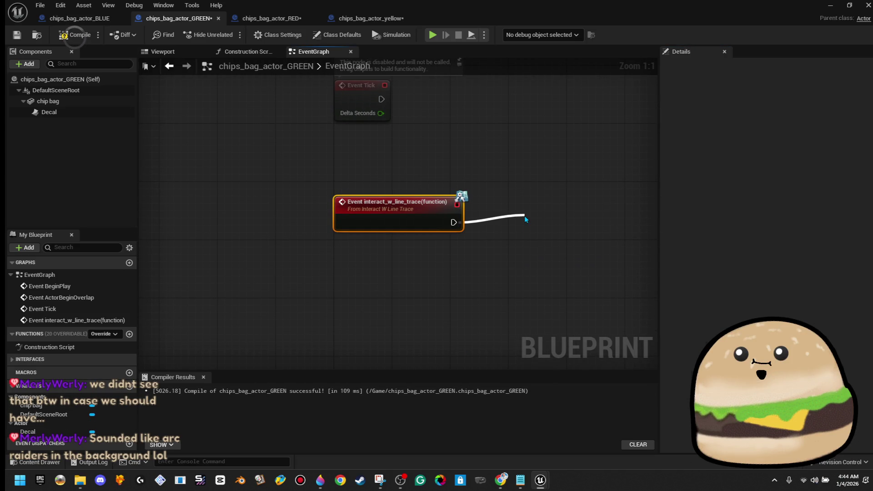
pyautogui.moveTo(525, 219); pyautogui.dragTo(525, 220)
pyautogui.write('destroy')
pyautogui.click(587, 254)
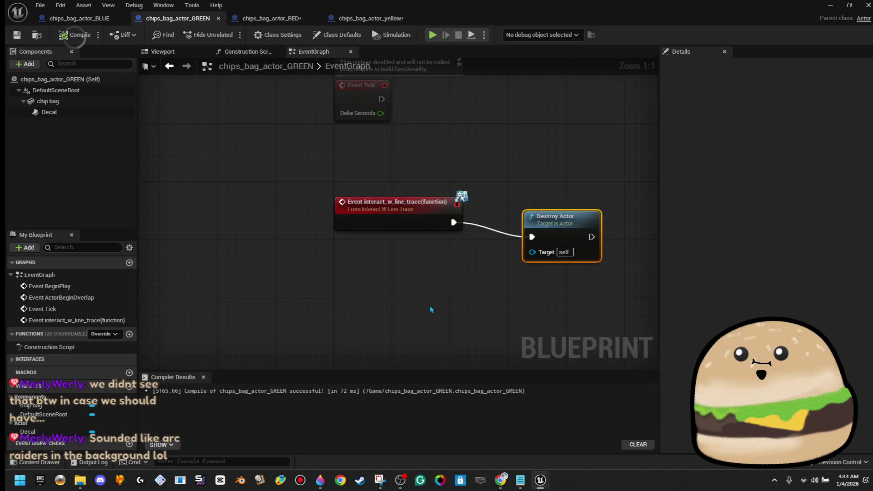
pyautogui.moveTo(511, 283); pyautogui.dragTo(528, 285)
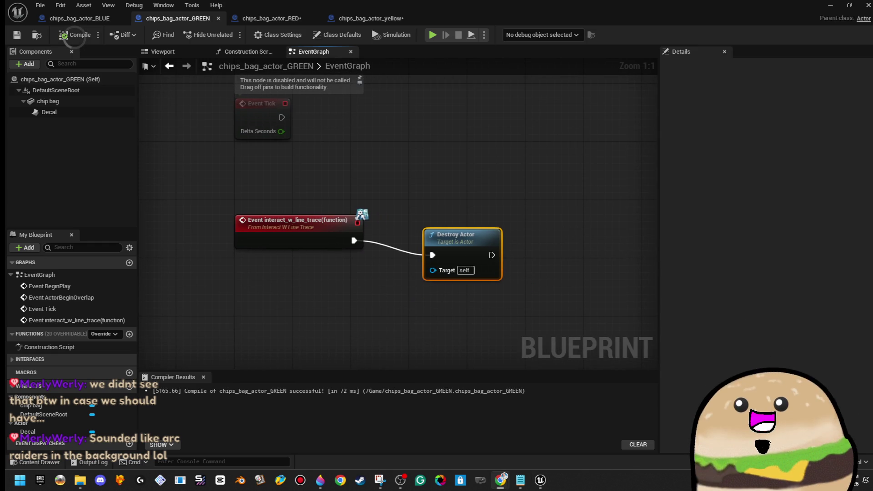
pyautogui.hotkey('alt', 'Tab')
pyautogui.moveTo(335, 80); pyautogui.dragTo(317, 70)
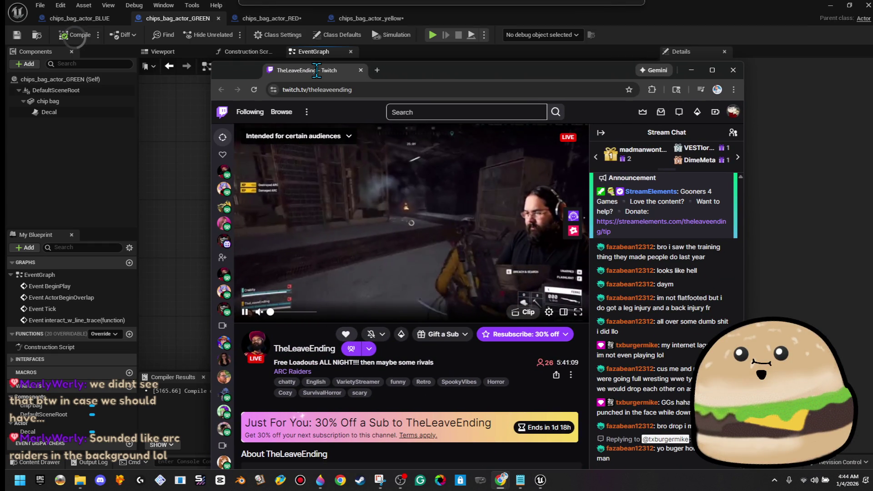
# Post a 'food to see ya' reply in the Twitch chat, mentioning the chatter's username.
pyautogui.moveTo(317, 70); pyautogui.dragTo(304, 47)
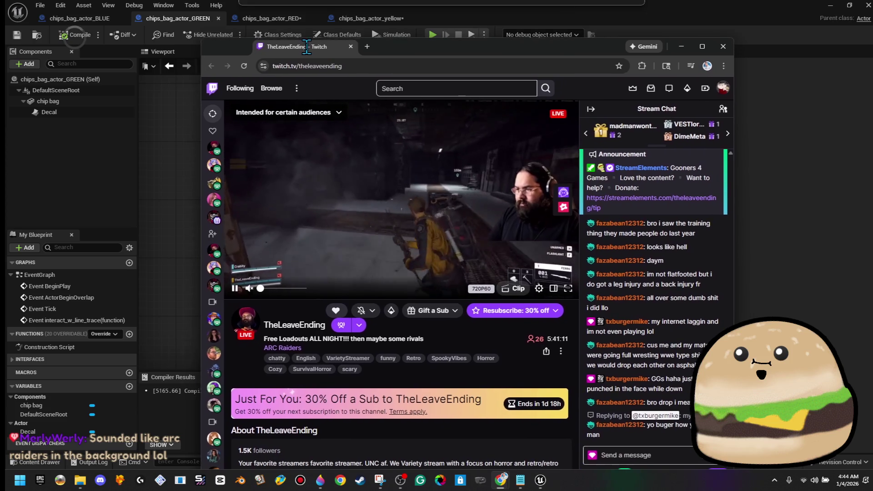
pyautogui.click(642, 453)
pyautogui.write('fo')
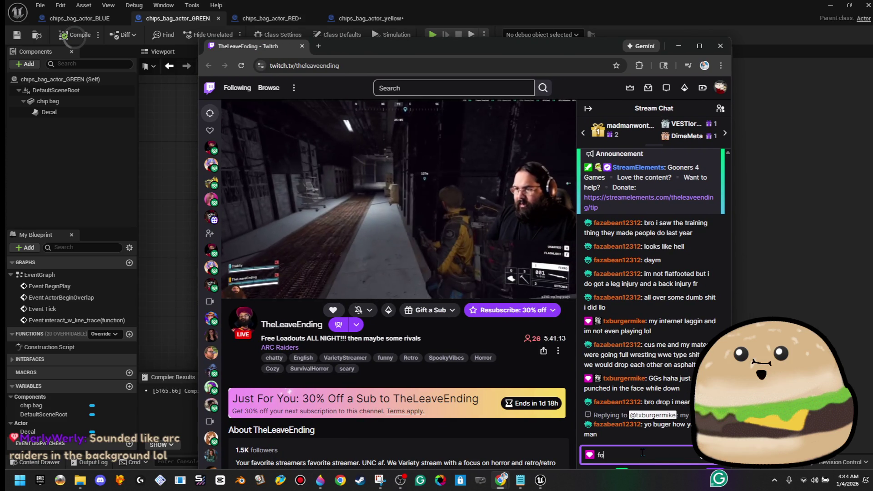
pyautogui.write('od to see ya')
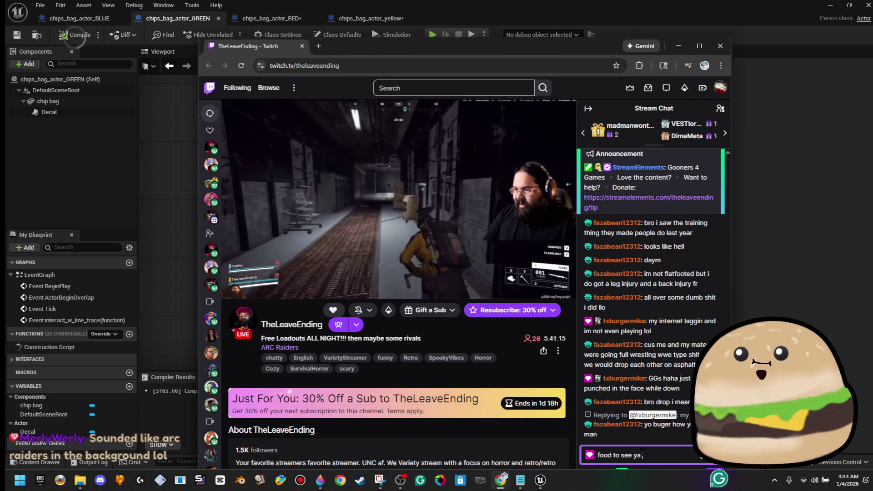
pyautogui.write(' @faz')
pyautogui.press('Tab')
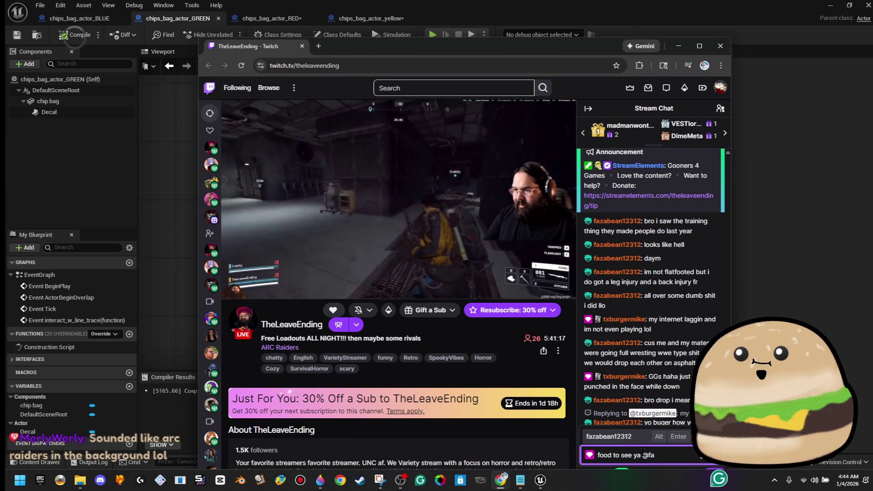
pyautogui.write('y')
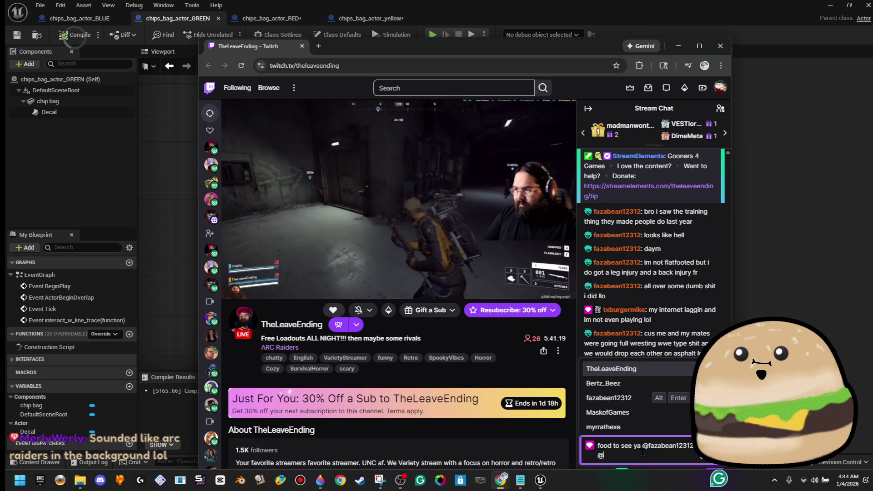
pyautogui.write('im good')
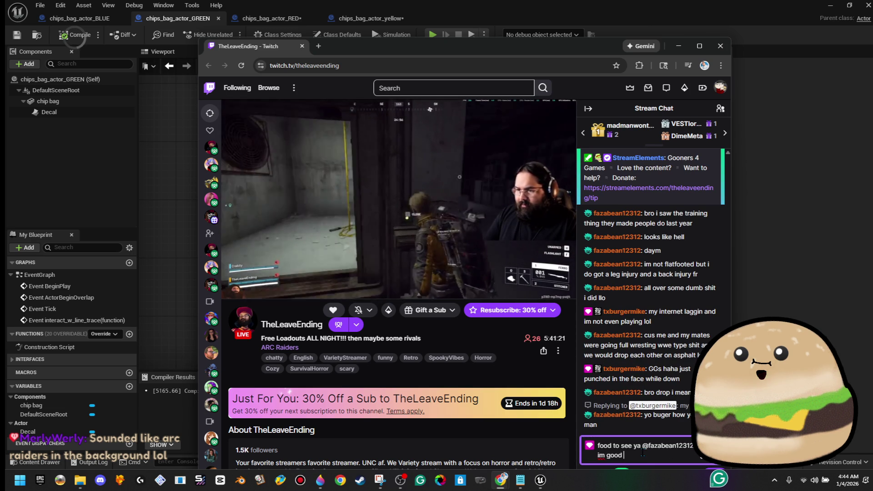
pyautogui.write('!')
pyautogui.press('Return')
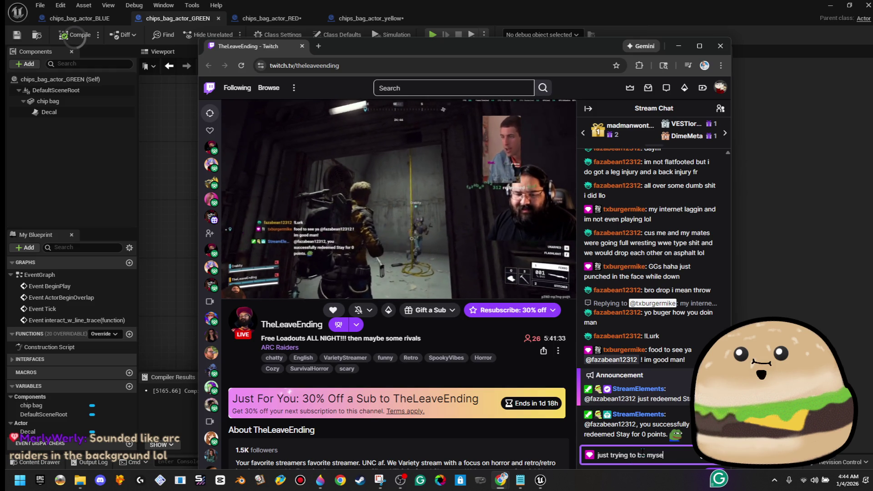
# Send 'just trying to be myself! how are you my friend' and return to Unreal.
pyautogui.write('lf! how are')
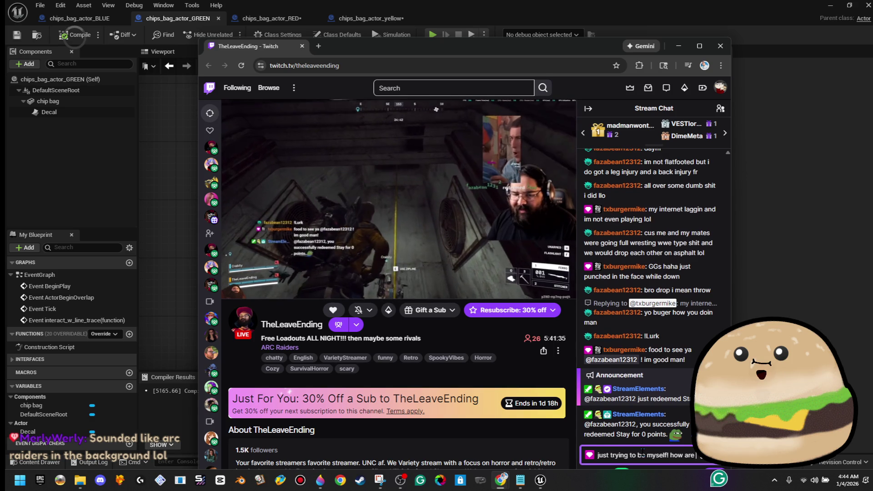
pyautogui.write(' you my friend')
pyautogui.press('Return')
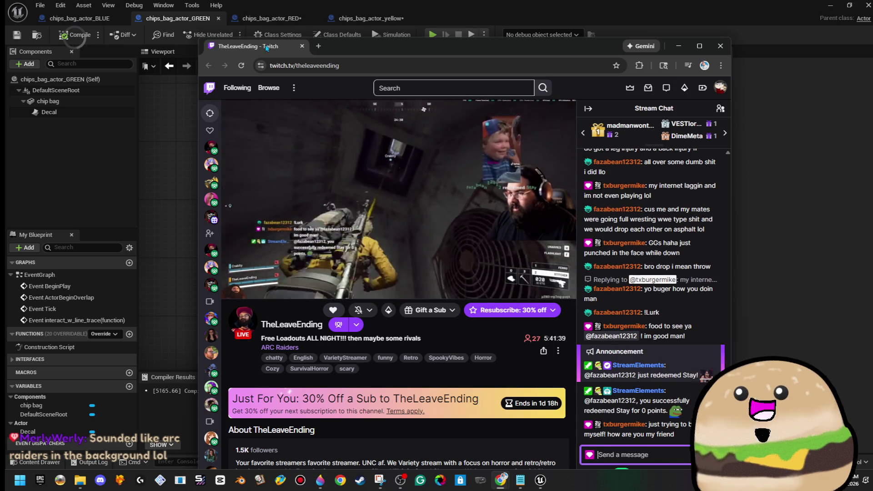
pyautogui.hotkey('alt', 'Tab')
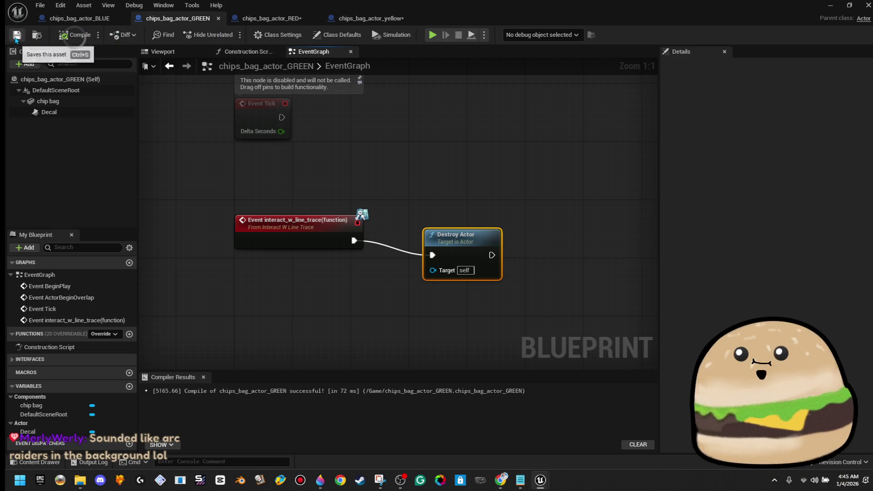
# Add the Interact_w_line_trace interface to the chips_bag_actor_RED blueprint.
pyautogui.click(282, 19)
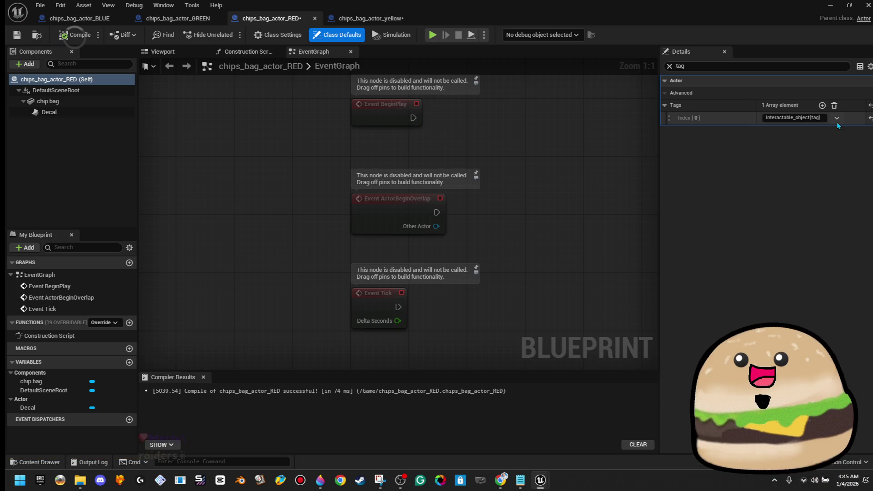
pyautogui.click(267, 37)
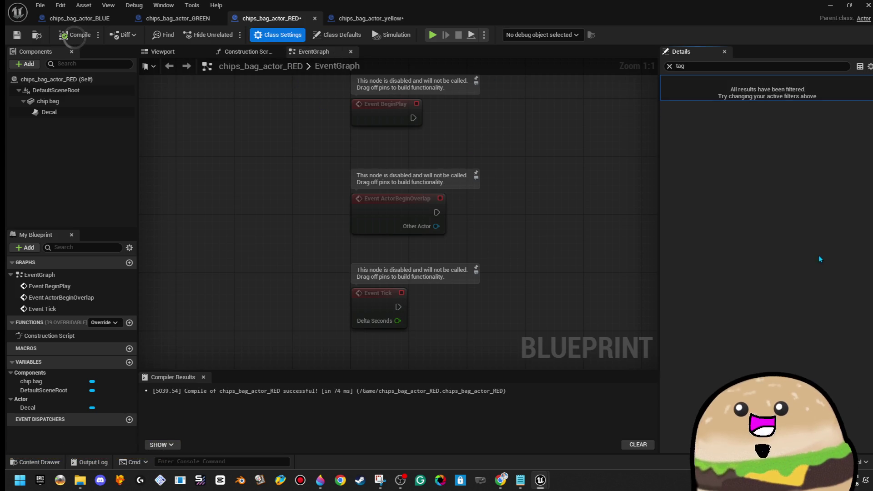
pyautogui.click(669, 66)
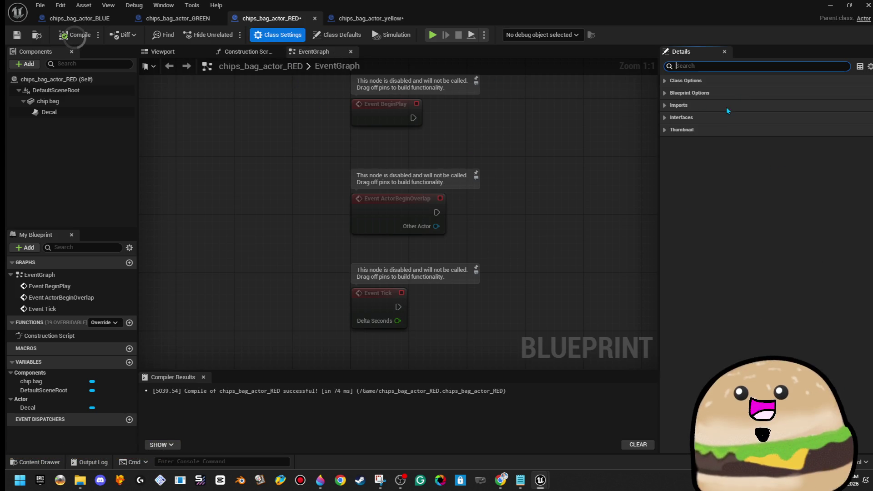
pyautogui.click(665, 118)
pyautogui.click(781, 144)
pyautogui.write('tag')
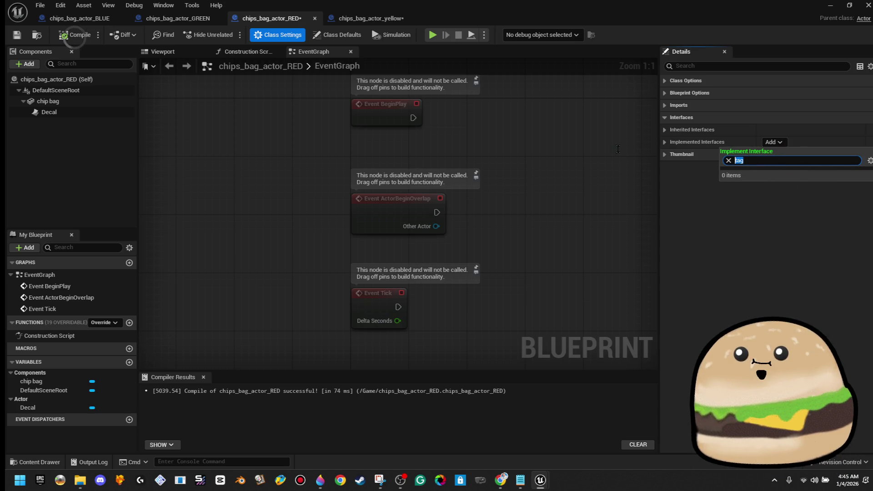
pyautogui.press('BackSpace')
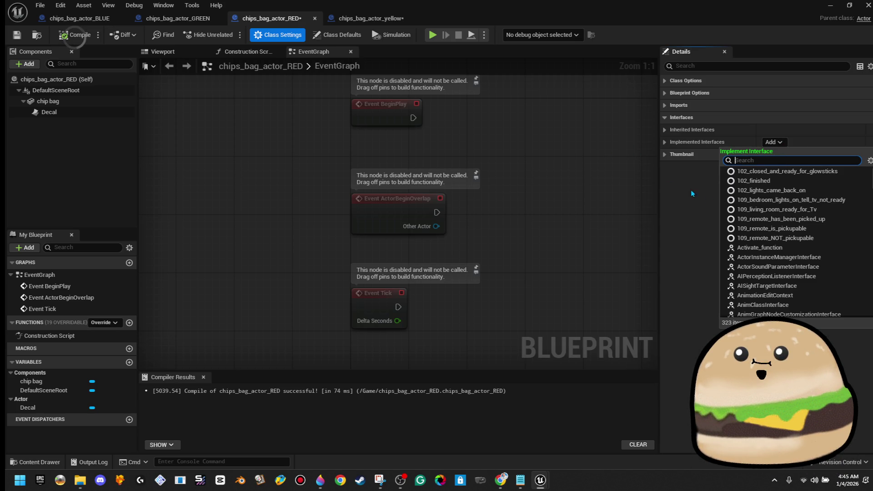
pyautogui.write('w line')
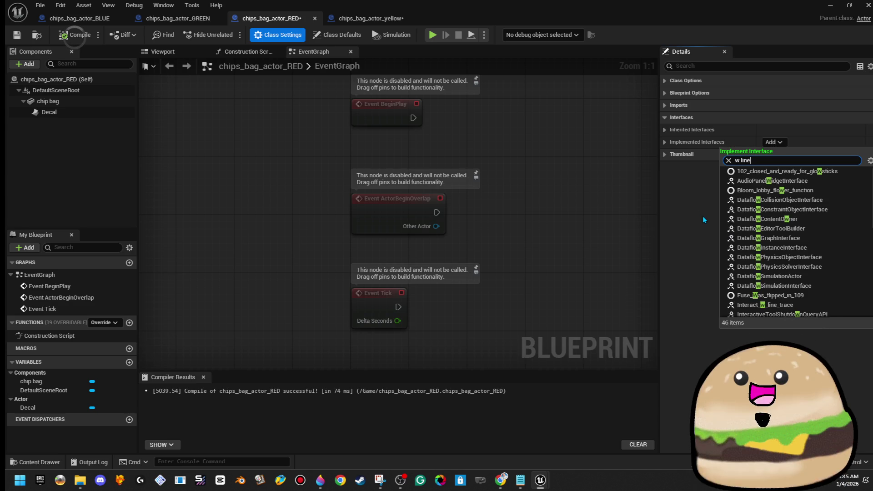
pyautogui.click(765, 172)
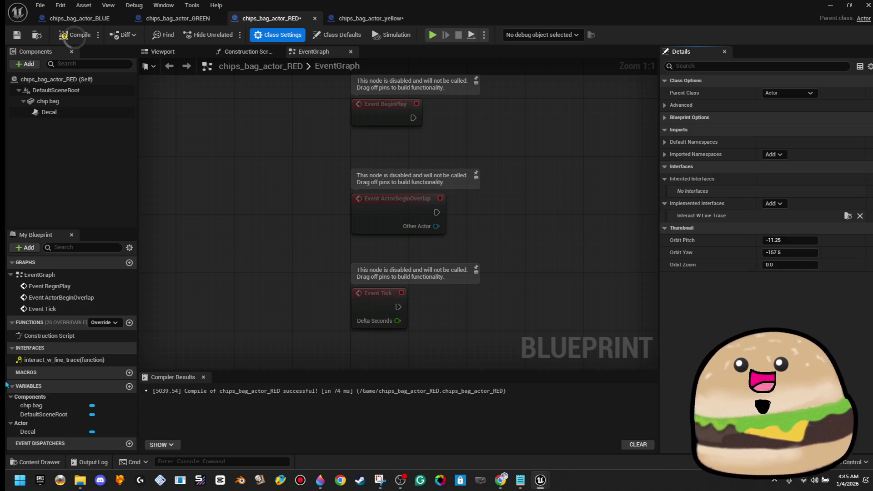
# Wire the RED bag's interact event to a Destroy Actor node.
pyautogui.doubleClick(59, 360)
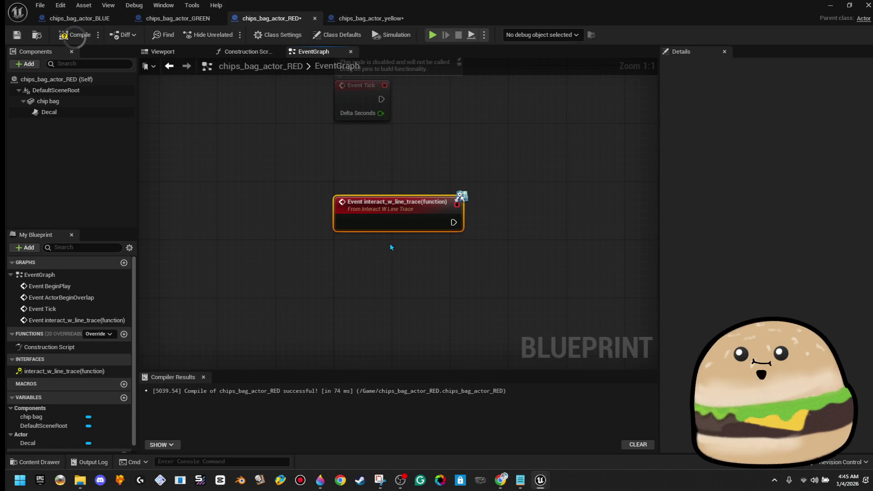
pyautogui.moveTo(454, 223); pyautogui.dragTo(555, 226)
pyautogui.write('desto')
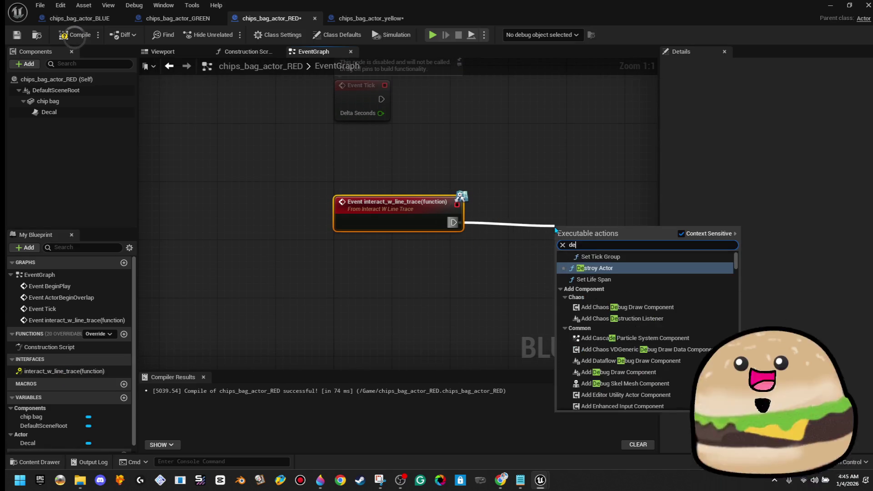
pyautogui.press('BackSpace')
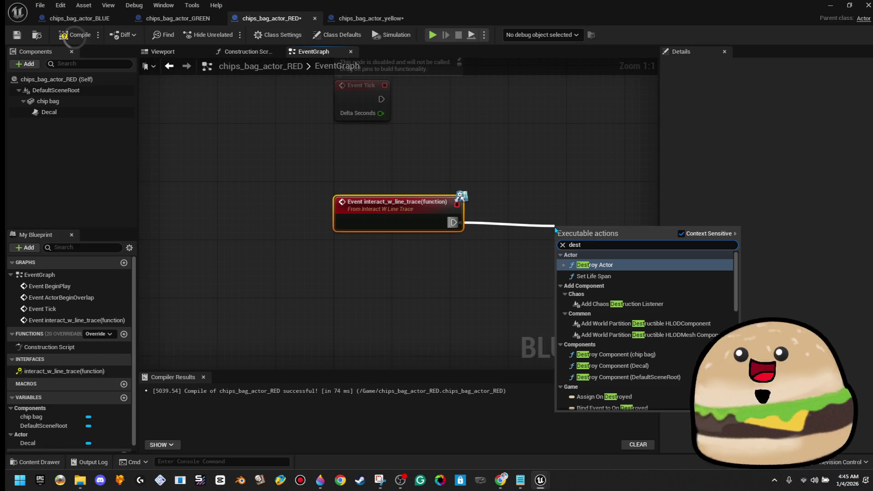
pyautogui.press('Return')
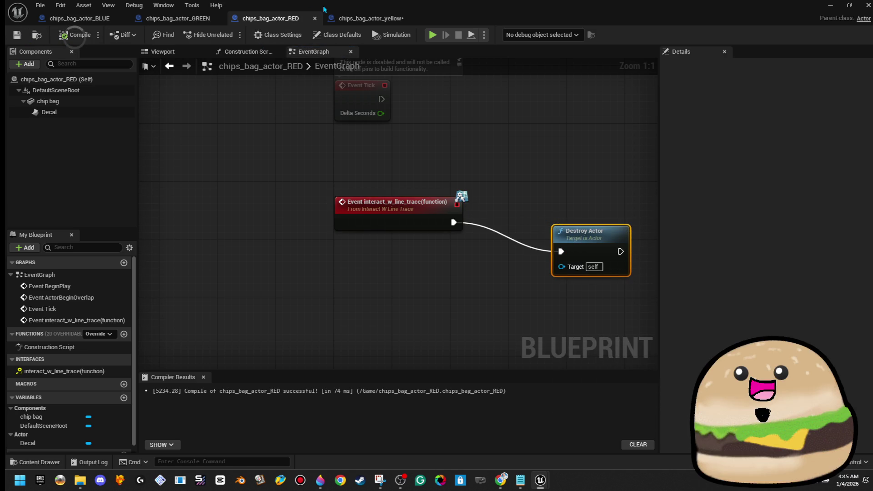
pyautogui.click(344, 19)
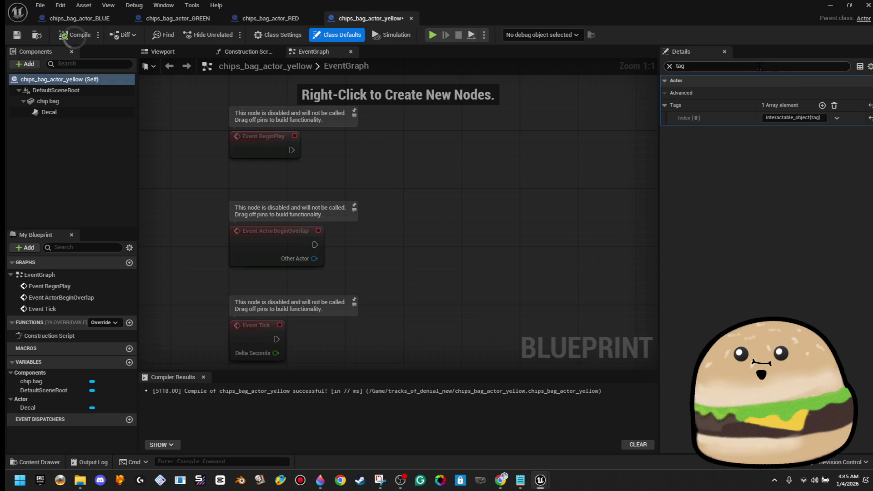
# Add the Interact_w_line_trace interface to chips_bag_actor_yellow's class settings.
pyautogui.click(669, 66)
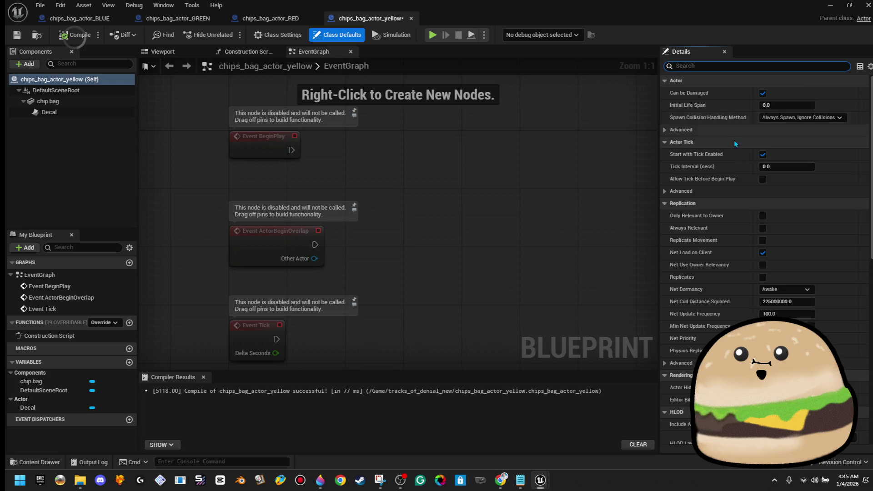
pyautogui.click(283, 38)
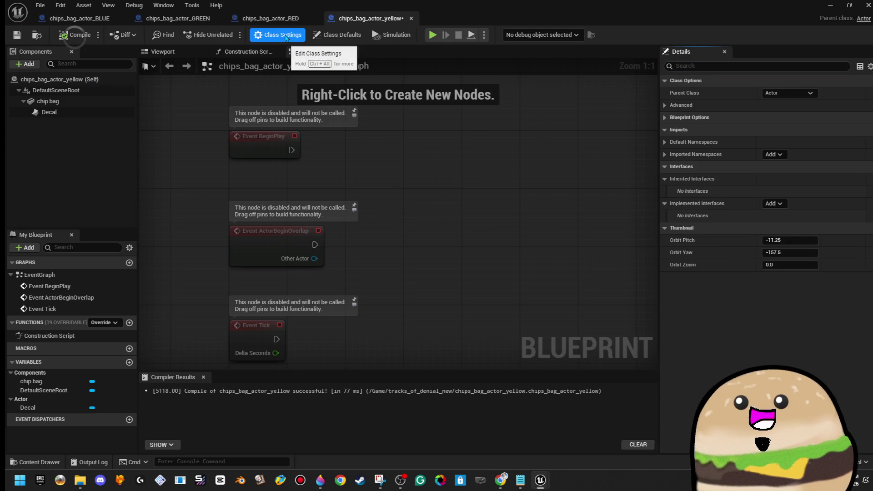
pyautogui.click(770, 203)
pyautogui.write('w line')
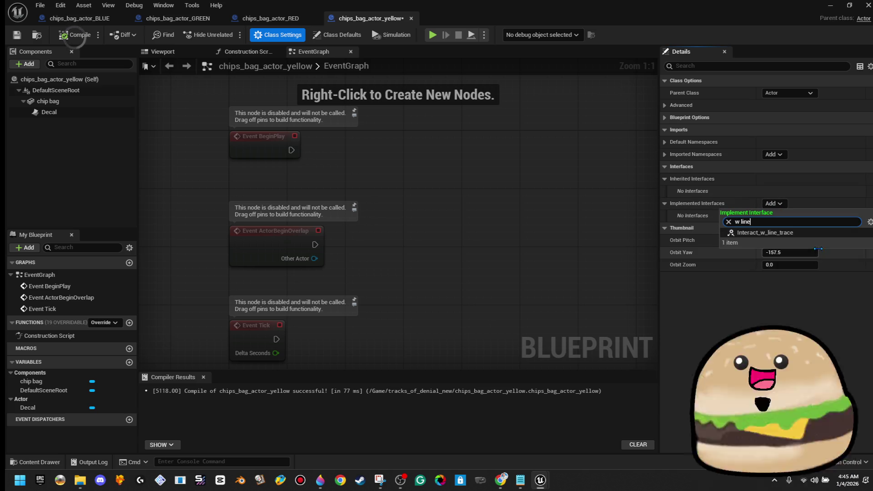
pyautogui.click(818, 233)
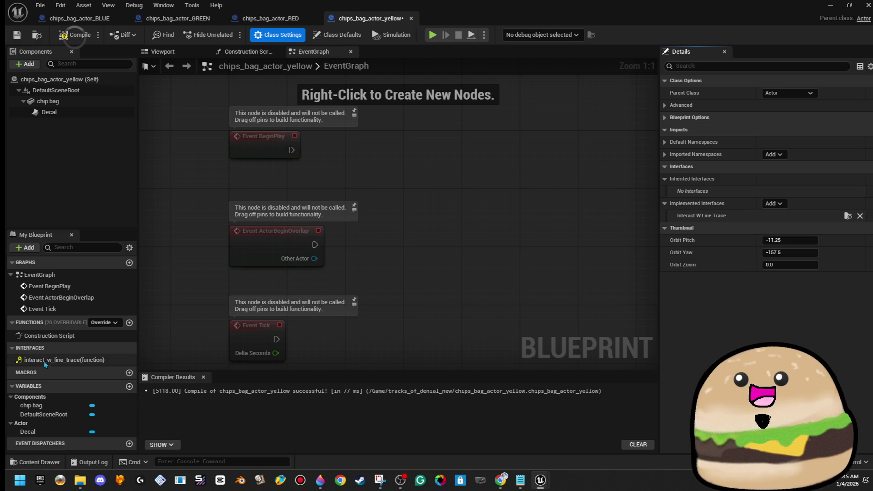
# Wire the yellow bag's interact event to Destroy Actor and compile the blueprint.
pyautogui.doubleClick(63, 359)
pyautogui.moveTo(449, 228); pyautogui.dragTo(523, 236)
pyautogui.write('destroy')
pyautogui.click(577, 267)
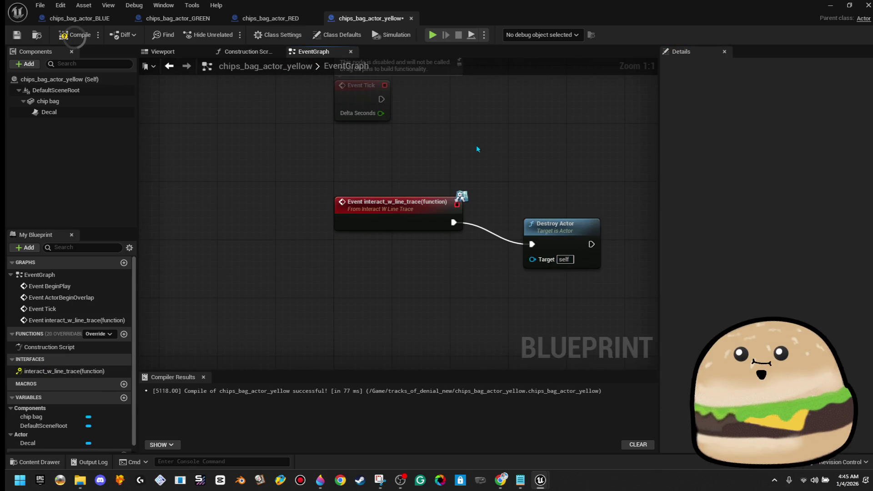
pyautogui.click(80, 42)
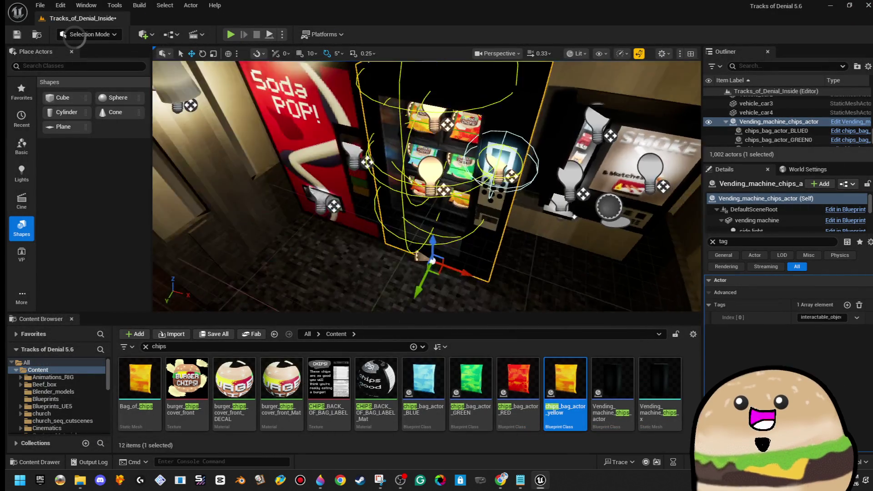
# Play the level from the viewport spot and use E on the green and fallen chip bags, then stop the session.
pyautogui.rightClick(330, 278)
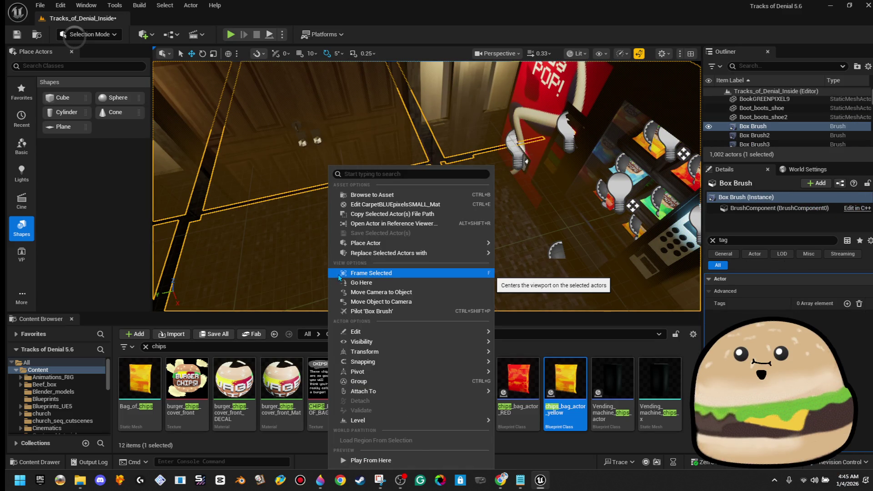
pyautogui.click(416, 455)
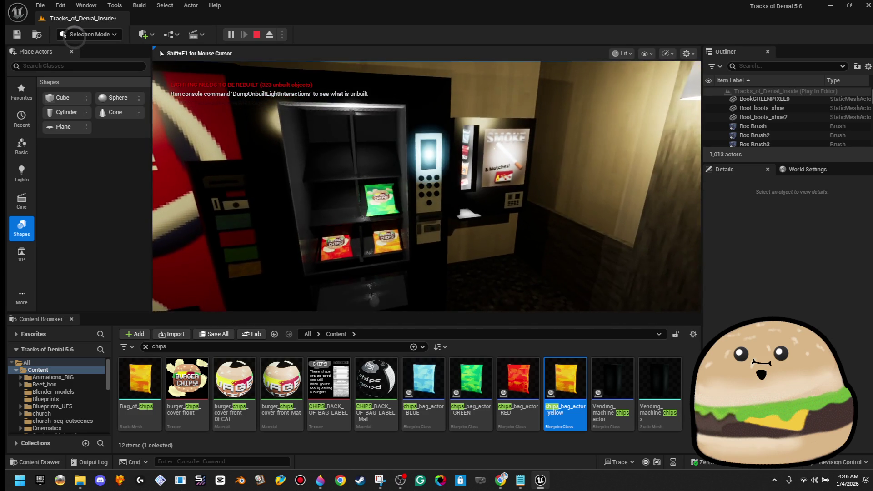
pyautogui.press('e')
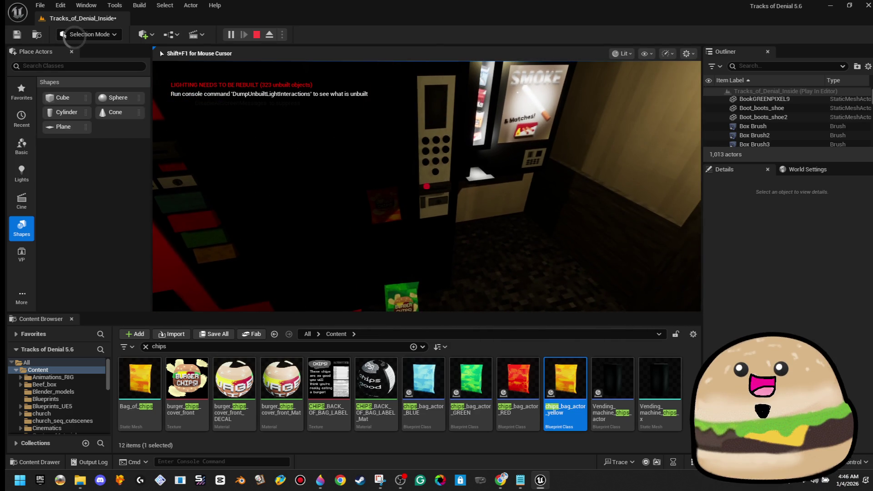
pyautogui.press('F11')
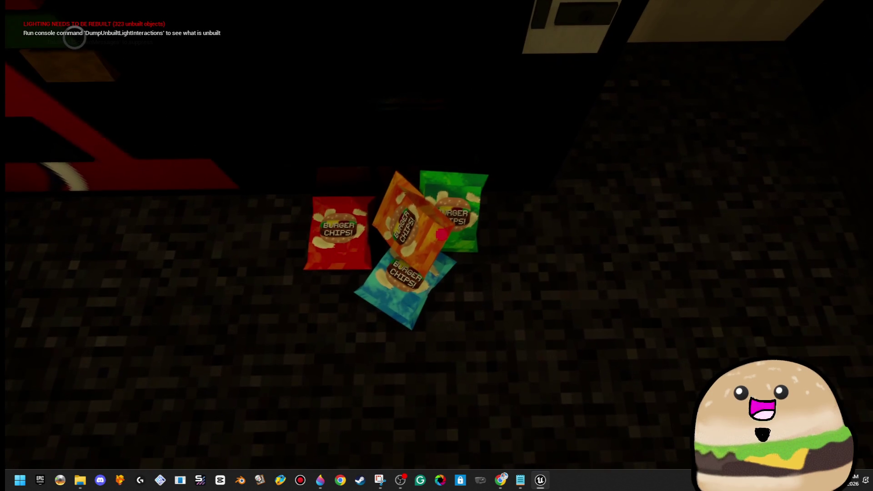
pyautogui.press('e')
pyautogui.press('e')
pyautogui.press('e')
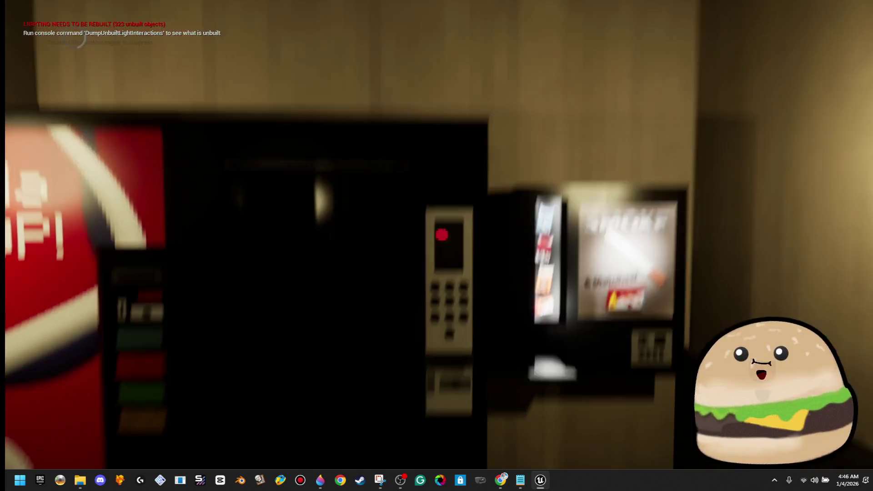
pyautogui.press('Escape')
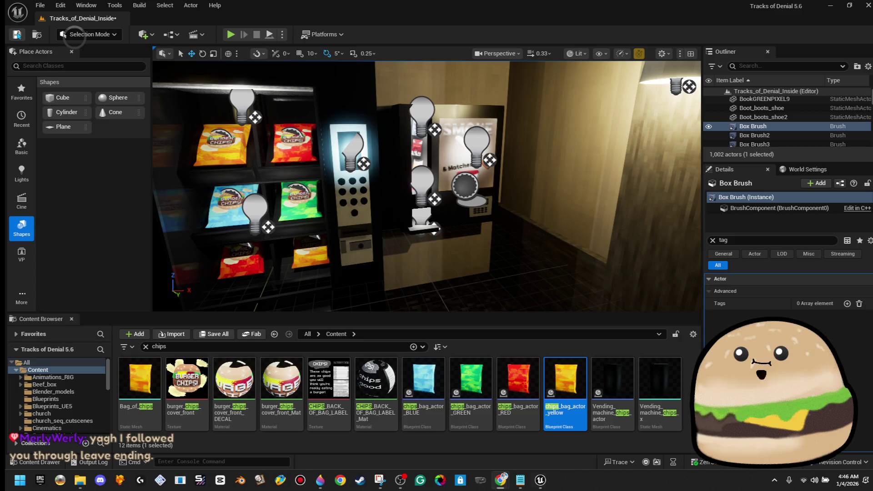
# Save the level and fly the viewport toward the vending machine.
pyautogui.hotkey('ctrl', 's')
pyautogui.moveTo(320, 480)
pyautogui.click(339, 438)
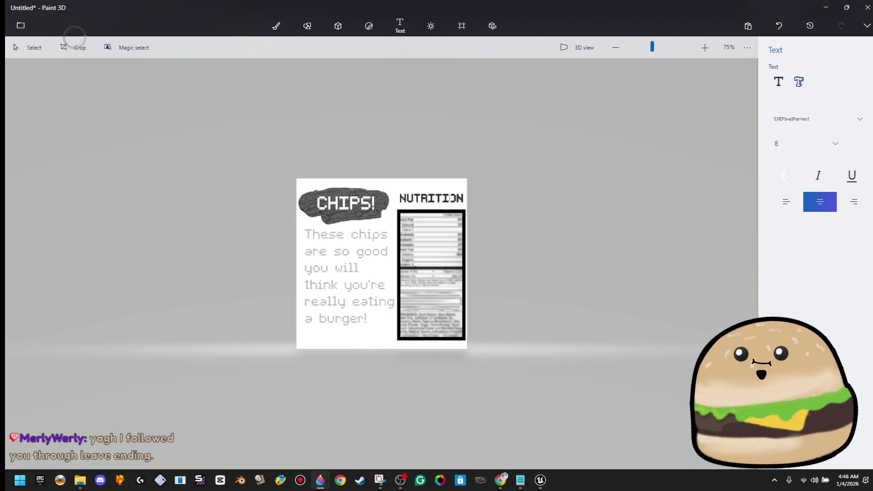
pyautogui.hotkey('alt', 'Tab')
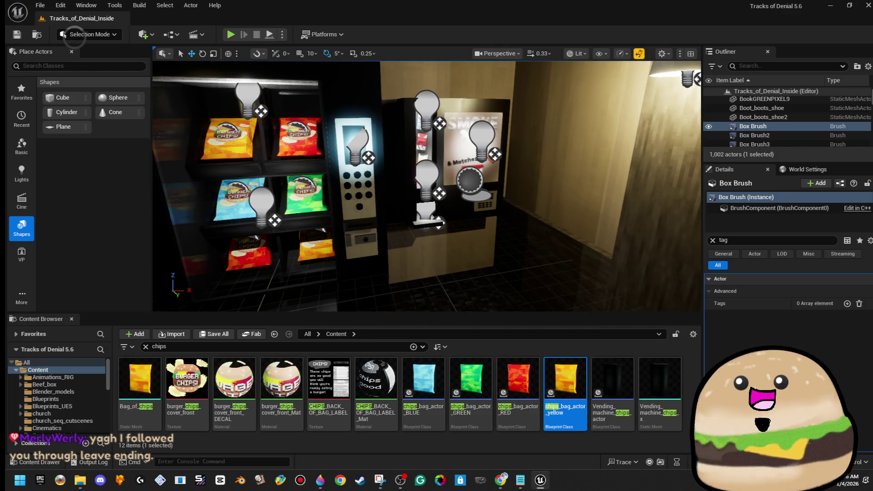
pyautogui.press('Up')
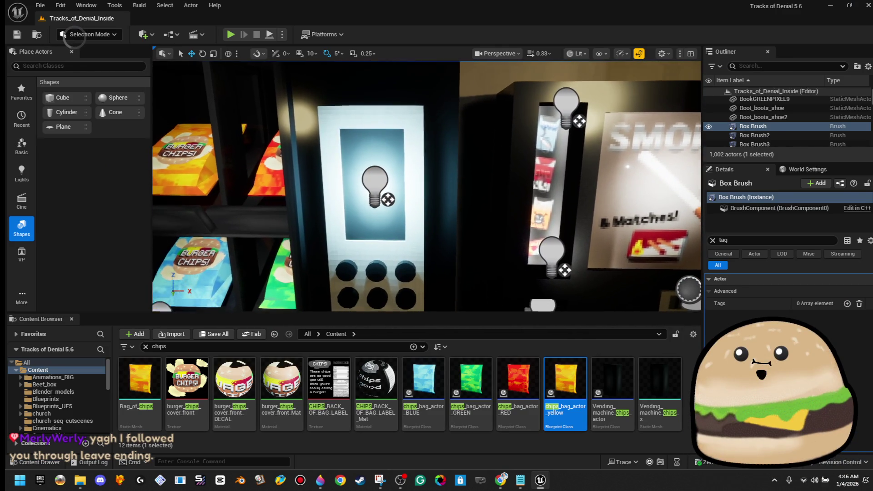
pyautogui.press('Right')
# Capture the vending machine's lit panel with the Snipping Tool.
pyautogui.press('super')
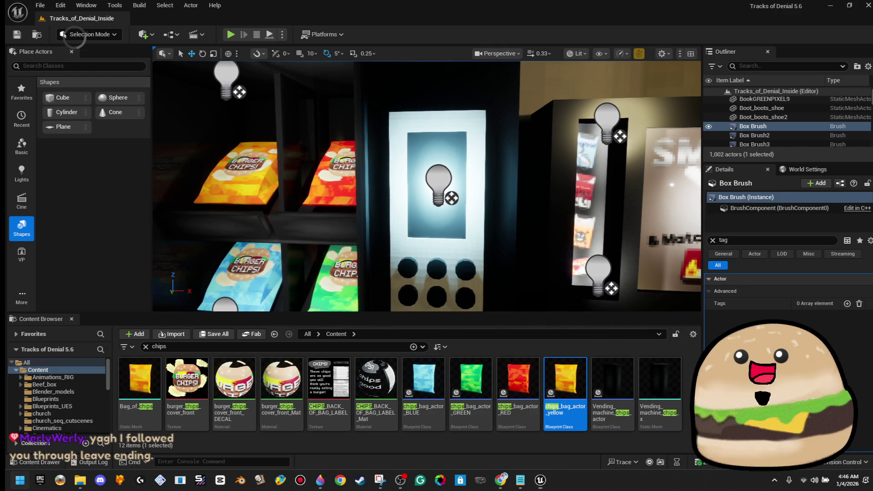
pyautogui.write('sni')
pyautogui.press('Return')
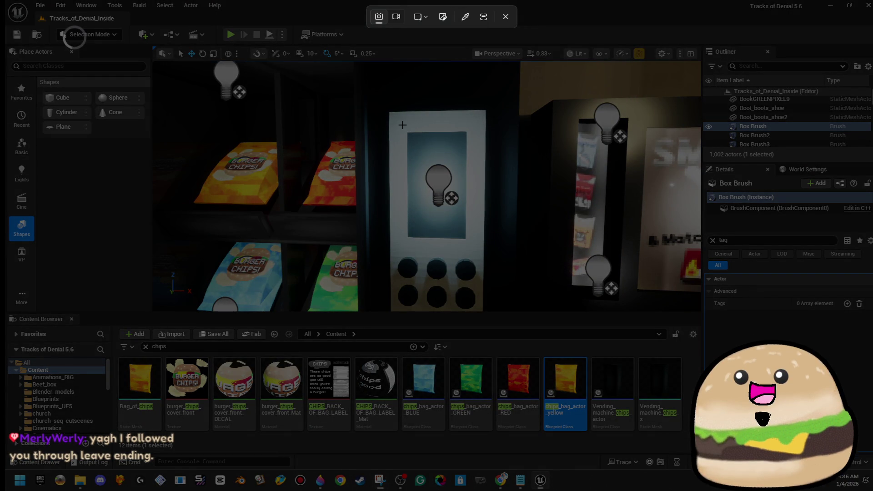
pyautogui.moveTo(402, 126); pyautogui.dragTo(471, 248)
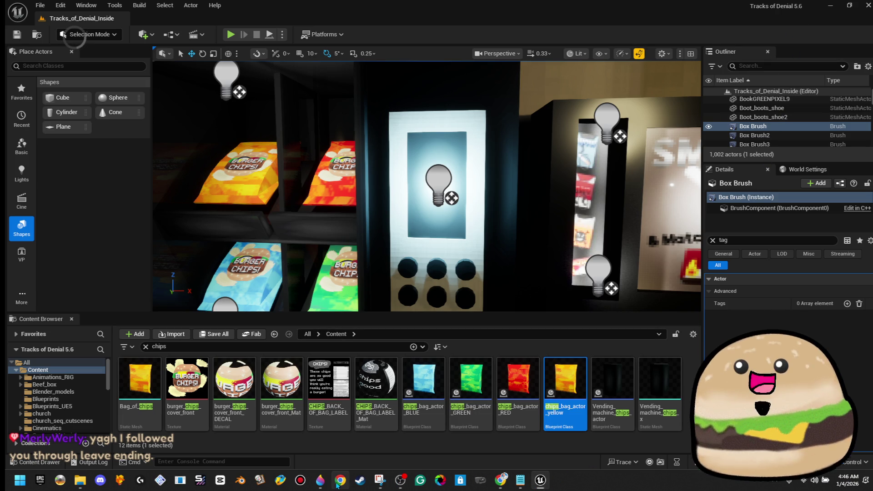
pyautogui.click(321, 482)
# Close the Paint 3D chips label without saving and return to the blank canvas.
pyautogui.click(346, 407)
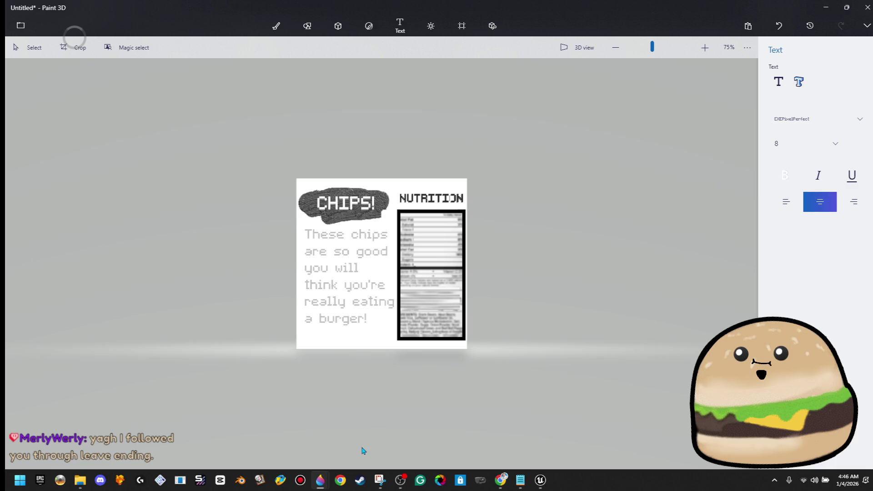
pyautogui.click(868, 7)
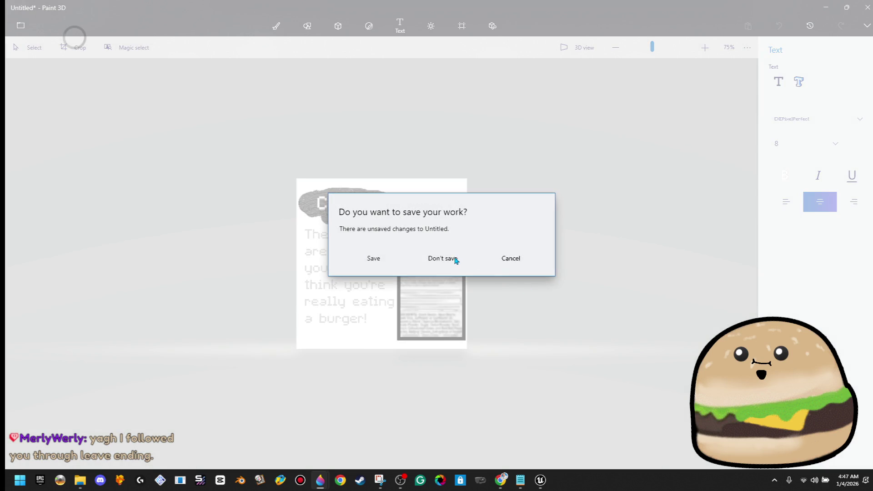
pyautogui.click(457, 259)
pyautogui.click(322, 481)
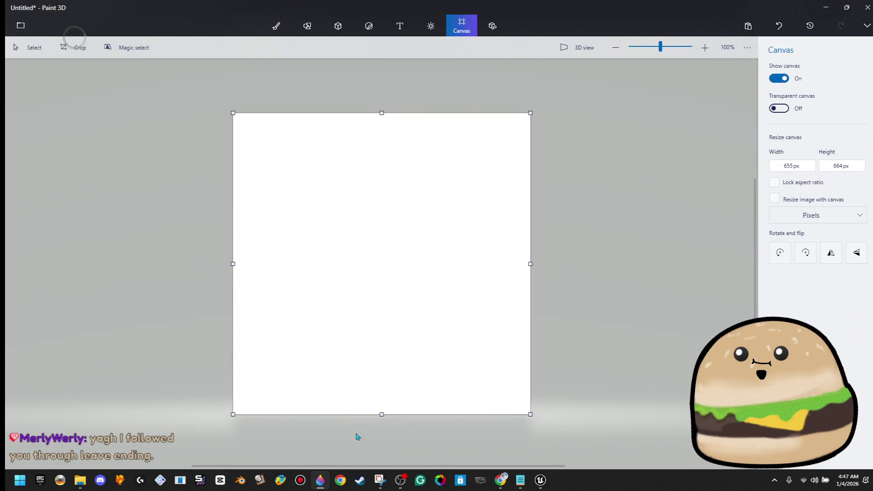
# Paste and enlarge the lightbulb snip, narrow the canvas to 388 px wide, then remove the image.
pyautogui.hotkey('ctrl', 'v')
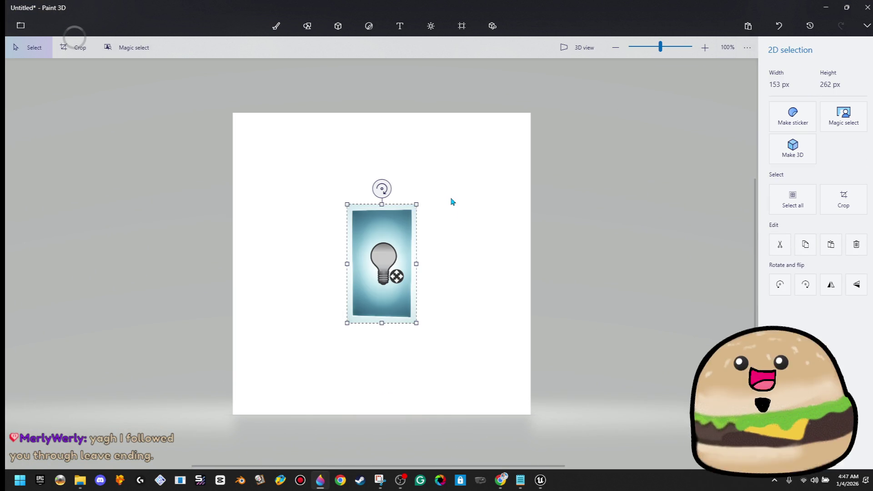
pyautogui.moveTo(394, 298); pyautogui.dragTo(280, 206)
pyautogui.moveTo(304, 234)
pyautogui.mouseDown()
pyautogui.moveTo(450, 360)
pyautogui.moveTo(541, 421)
pyautogui.mouseUp()
pyautogui.hotkey('ctrl', 'w')
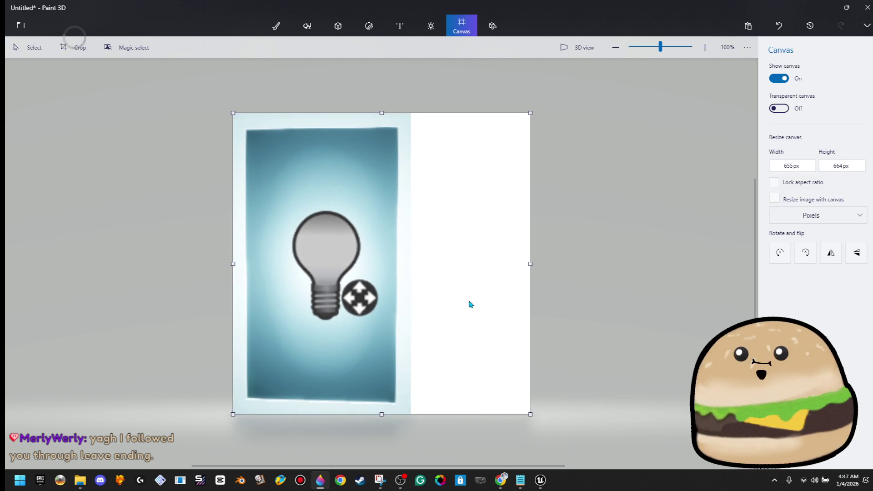
pyautogui.moveTo(531, 267)
pyautogui.mouseDown()
pyautogui.moveTo(441, 282)
pyautogui.moveTo(409, 264)
pyautogui.moveTo(410, 285)
pyautogui.mouseUp()
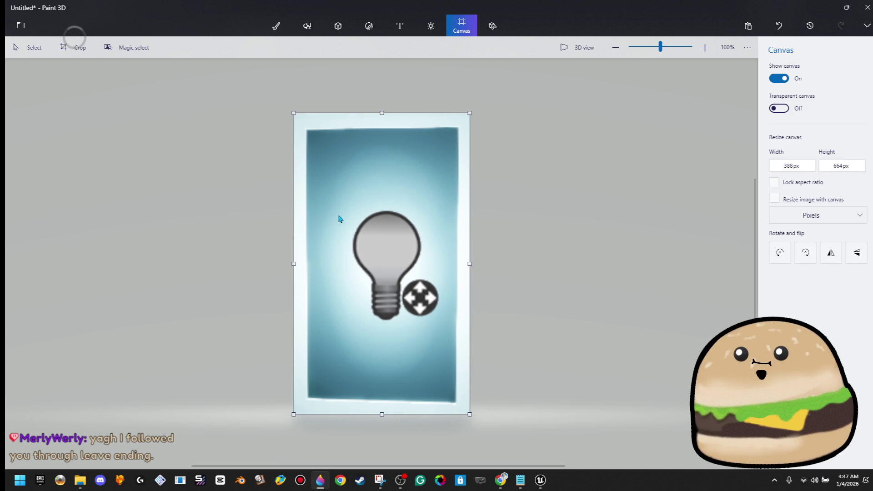
pyautogui.hotkey('ctrl', 'z')
pyautogui.hotkey('ctrl', 'z')
pyautogui.hotkey('ctrl', 'z')
pyautogui.hotkey('ctrl', 'z')
pyautogui.hotkey('ctrl', 'z')
pyautogui.hotkey('ctrl', 'z')
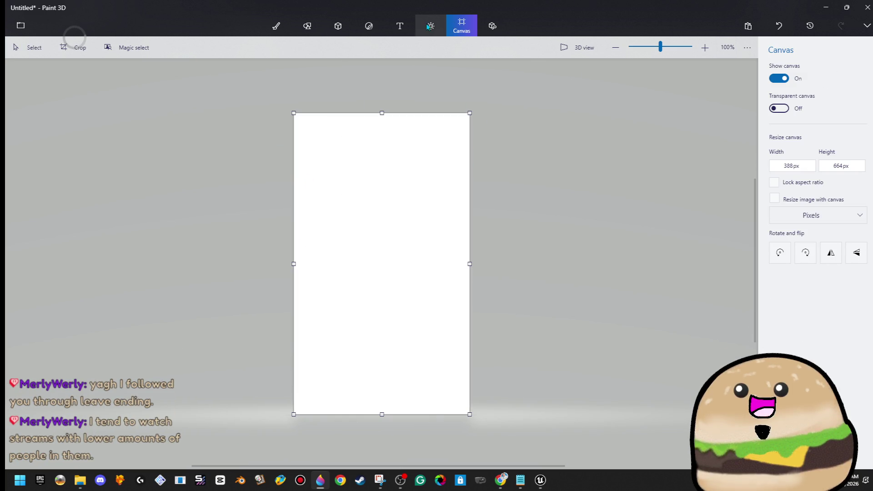
# Draw a bright red 3D text box stretched down the canvas.
pyautogui.click(404, 26)
pyautogui.click(801, 86)
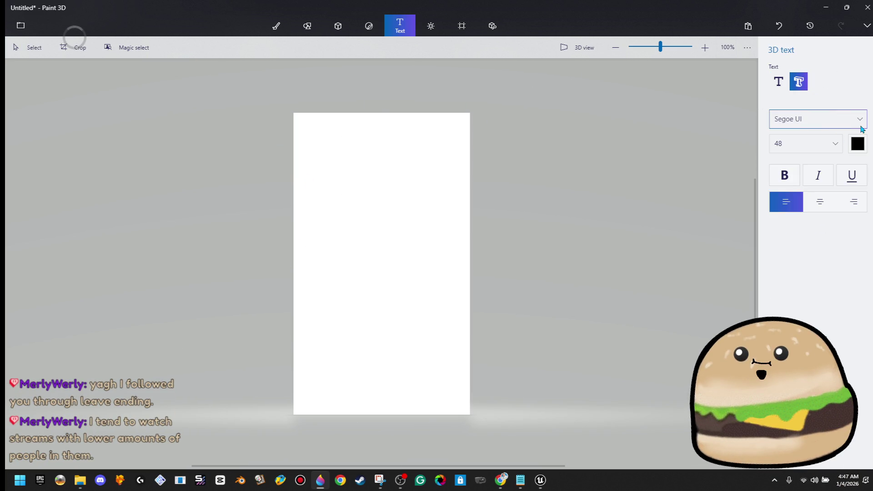
pyautogui.click(862, 147)
pyautogui.click(840, 183)
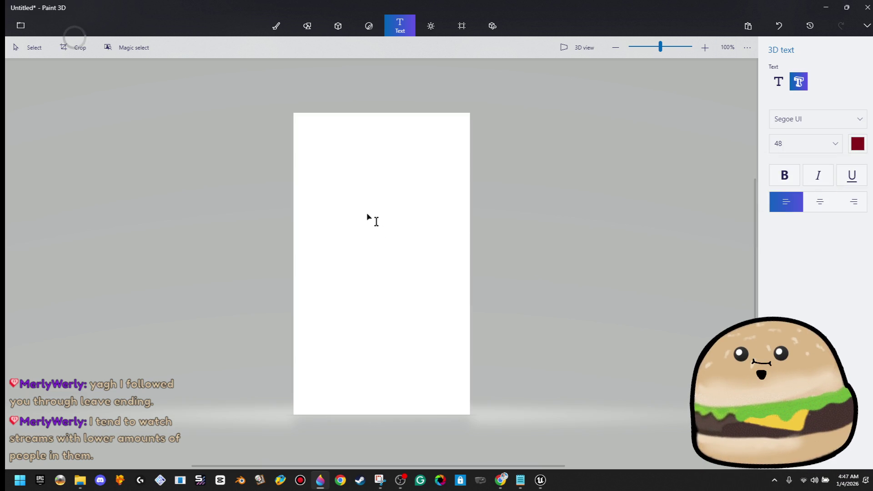
pyautogui.click(363, 185)
pyautogui.moveTo(578, 195)
pyautogui.mouseDown()
pyautogui.moveTo(473, 189)
pyautogui.moveTo(399, 142)
pyautogui.moveTo(381, 116)
pyautogui.mouseUp()
pyautogui.moveTo(419, 163)
pyautogui.mouseDown()
pyautogui.moveTo(466, 176)
pyautogui.moveTo(466, 360)
pyautogui.mouseUp()
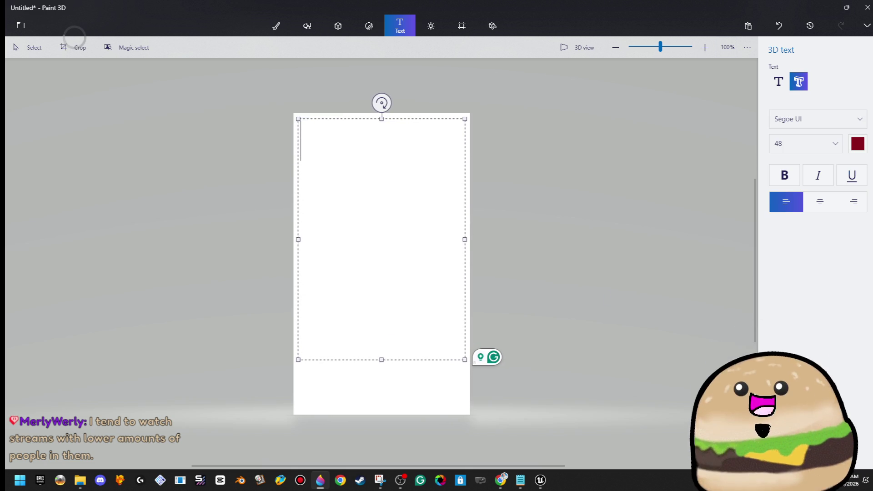
pyautogui.click(857, 148)
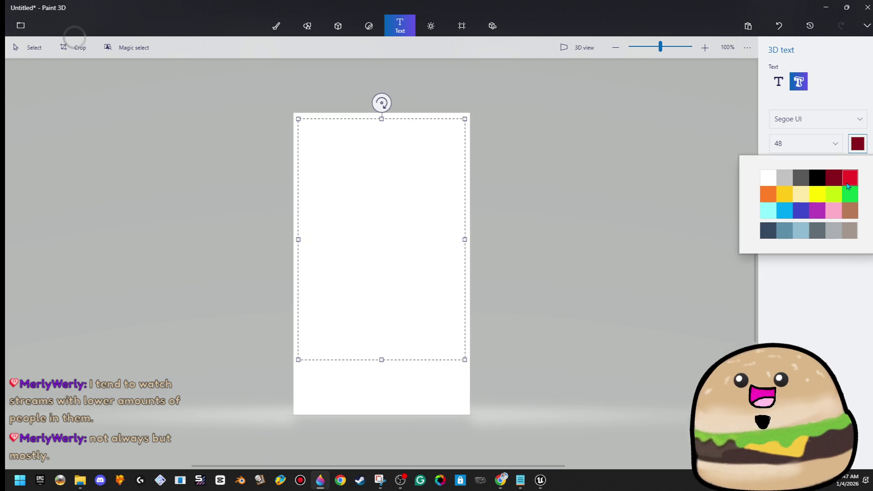
pyautogui.click(848, 178)
# Switch to the EXEPixelPerfect font and type 'OK BUDDY, I THINK THATS ENOUGH CHIPS'.
pyautogui.write('Ok')
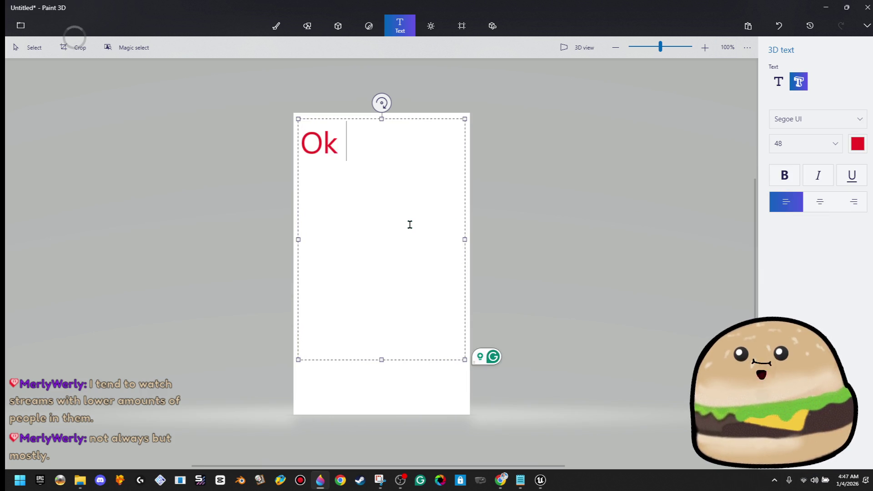
pyautogui.press('BackSpace')
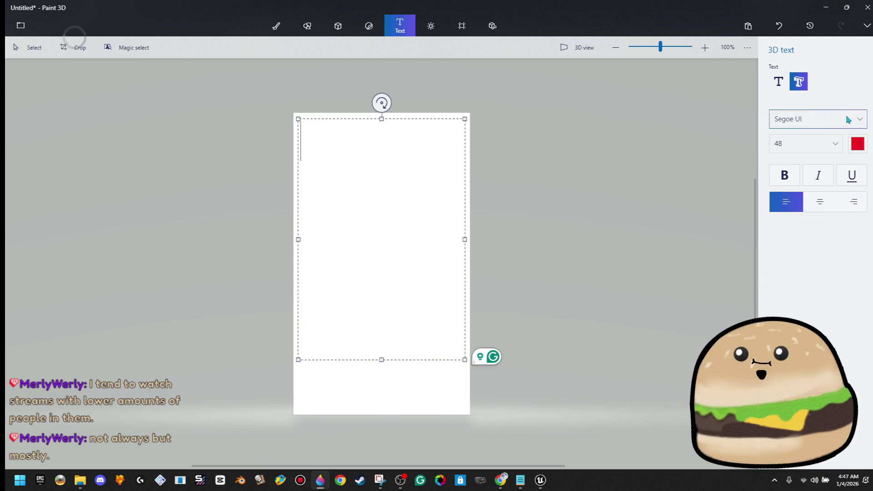
pyautogui.click(848, 119)
pyautogui.scroll(10, 838, 146)
pyautogui.scroll(8, 838, 152)
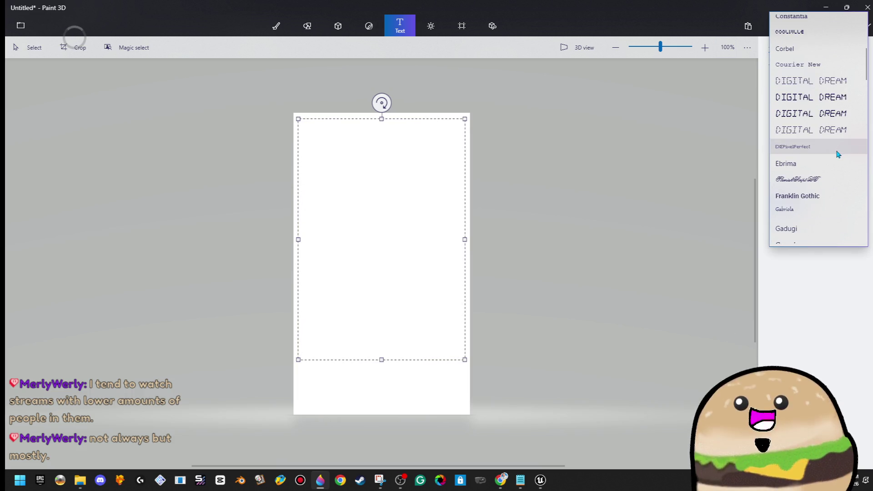
pyautogui.click(838, 146)
pyautogui.write('O')
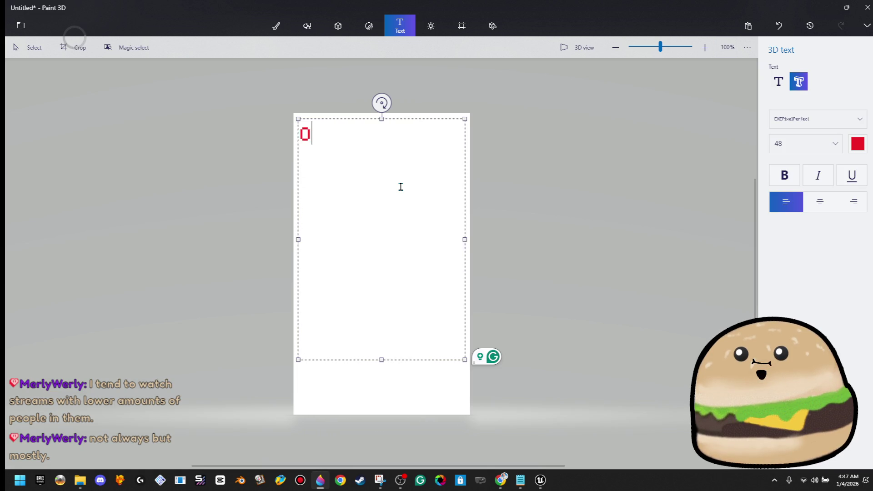
pyautogui.write('k I THINK YOU')
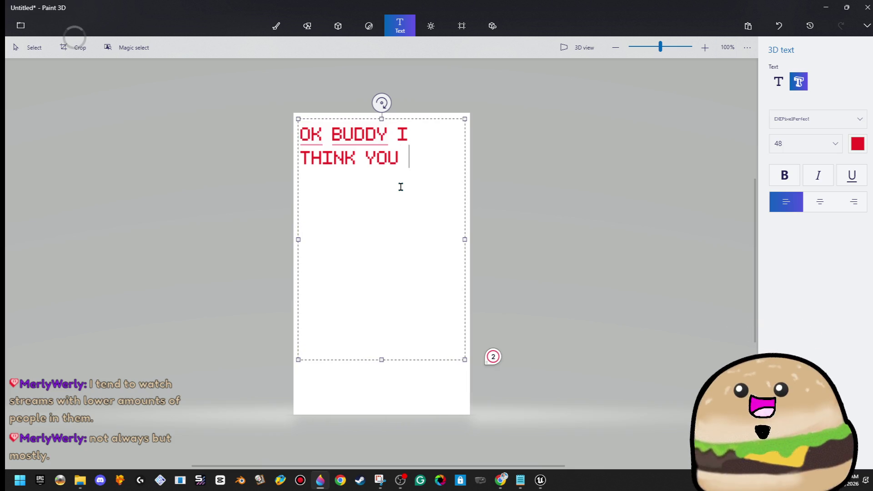
pyautogui.press('BackSpace')
pyautogui.press('BackSpace')
pyautogui.press('BackSpace')
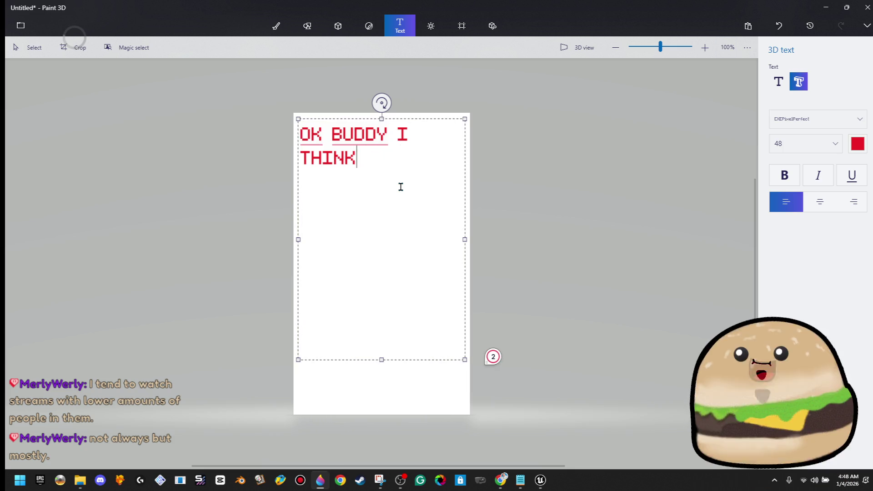
pyautogui.press('BackSpace')
pyautogui.write(',')
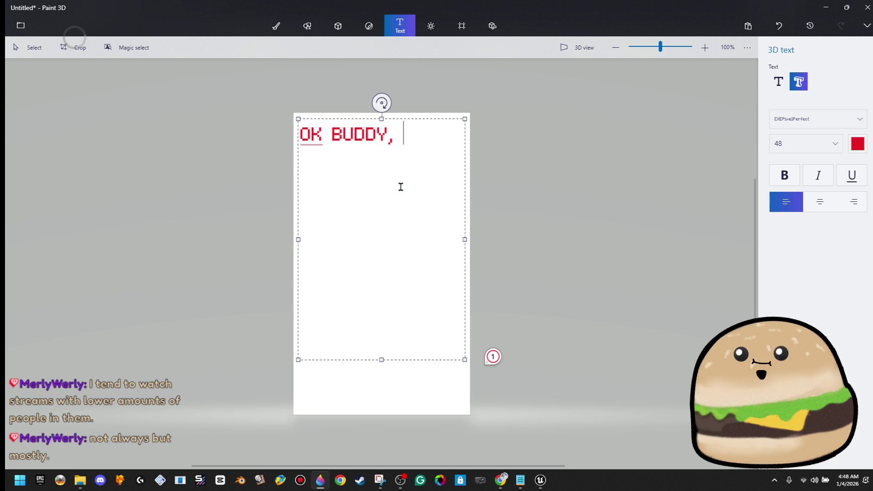
pyautogui.write('NK THATS')
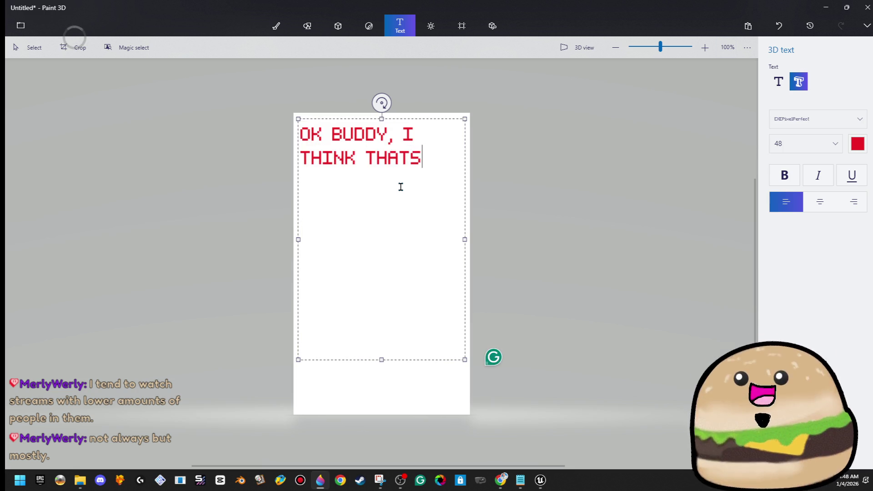
pyautogui.write(' ENOUGH ')
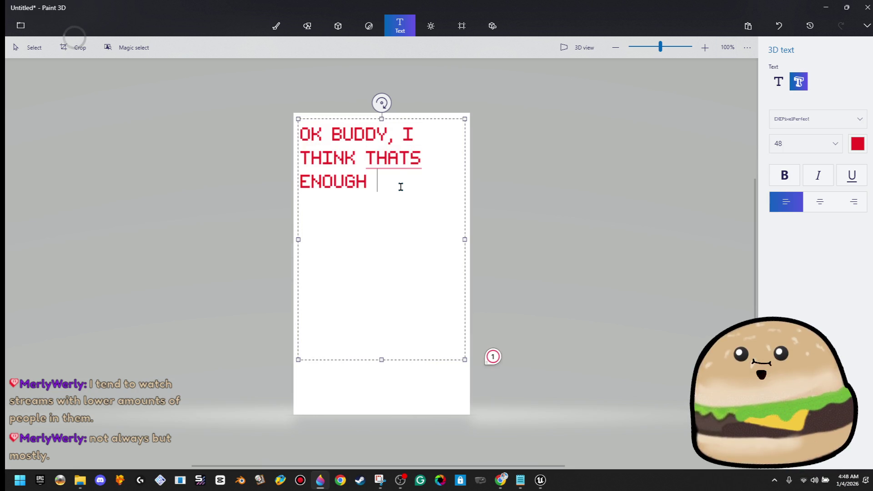
pyautogui.write('CHIPS')
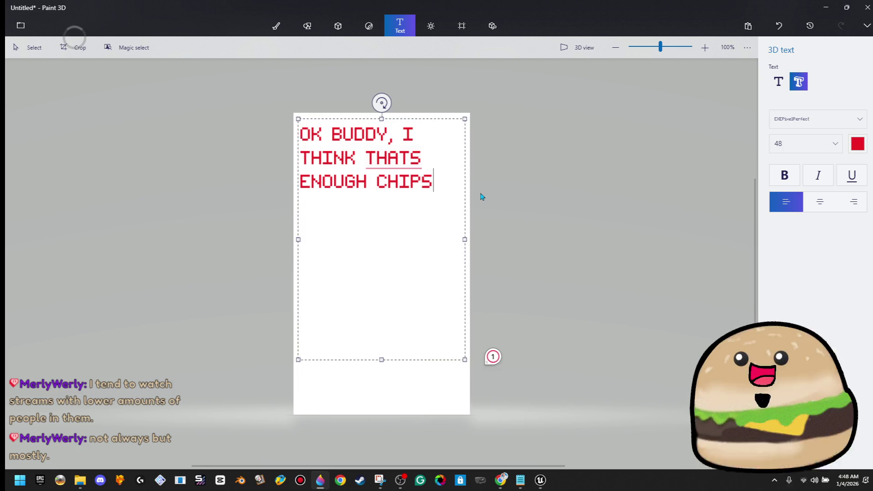
# Centre-align the text, end it with a period, and commit it as 3D text.
pyautogui.moveTo(419, 166)
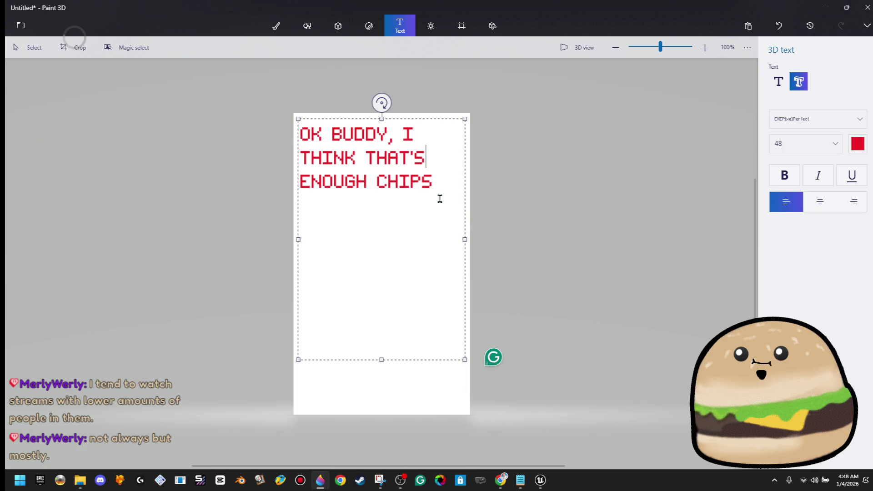
pyautogui.hotkey('ctrl', 'a')
pyautogui.hotkey('ctrl', 'e')
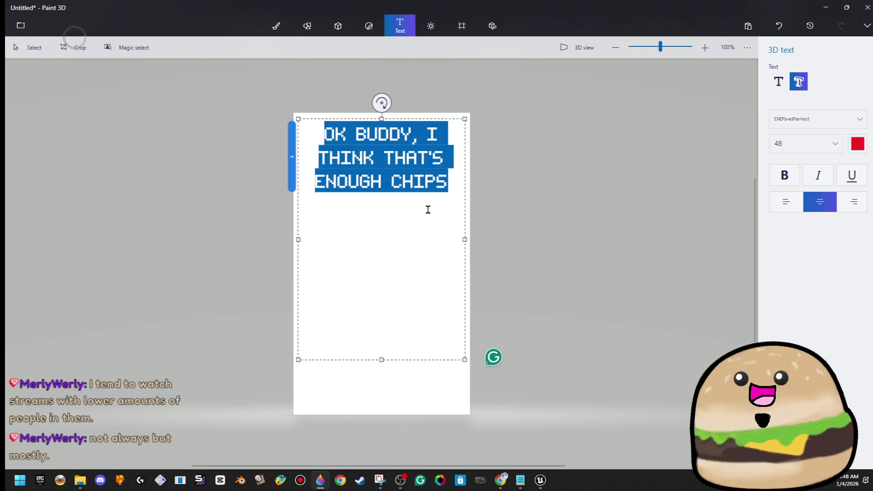
pyautogui.click(448, 195)
pyautogui.press('BackSpace')
pyautogui.press('BackSpace')
pyautogui.write('.')
pyautogui.click(465, 205)
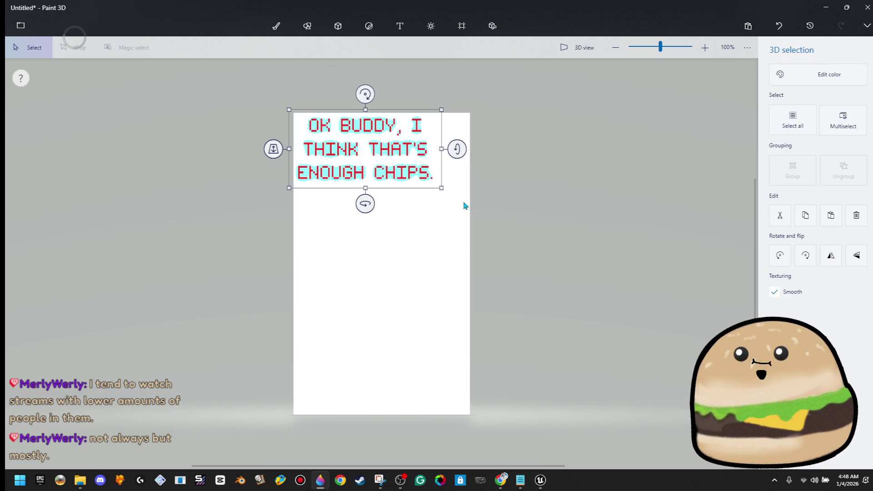
# Position the red message centred in the canvas's upper half.
pyautogui.moveTo(416, 170)
pyautogui.mouseDown()
pyautogui.moveTo(429, 221)
pyautogui.moveTo(475, 255)
pyautogui.moveTo(445, 231)
pyautogui.moveTo(446, 239)
pyautogui.mouseUp()
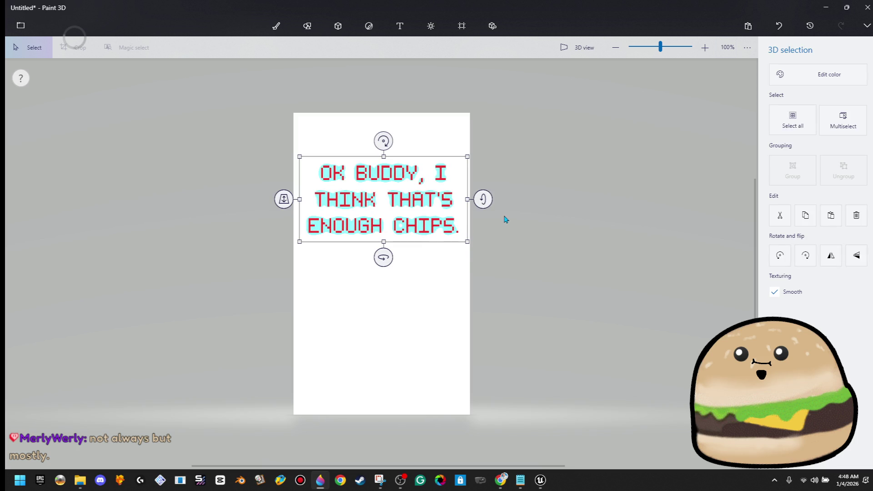
pyautogui.press('Delete')
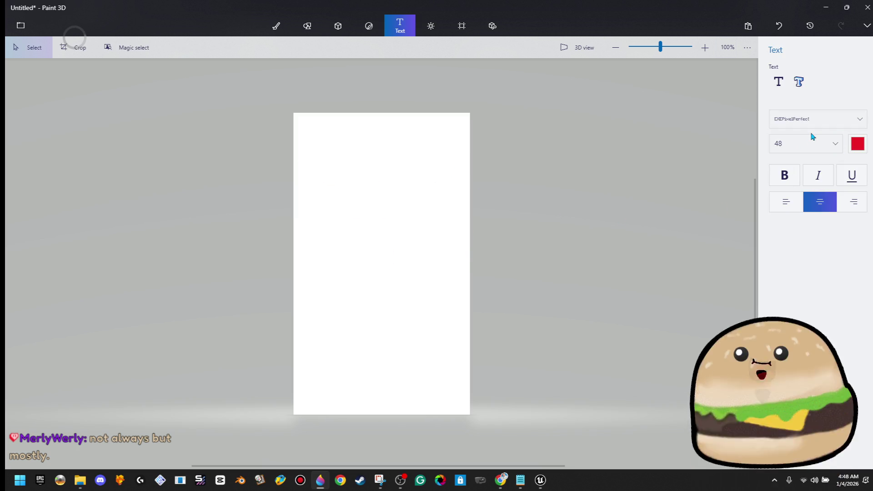
pyautogui.hotkey('ctrl', 'z')
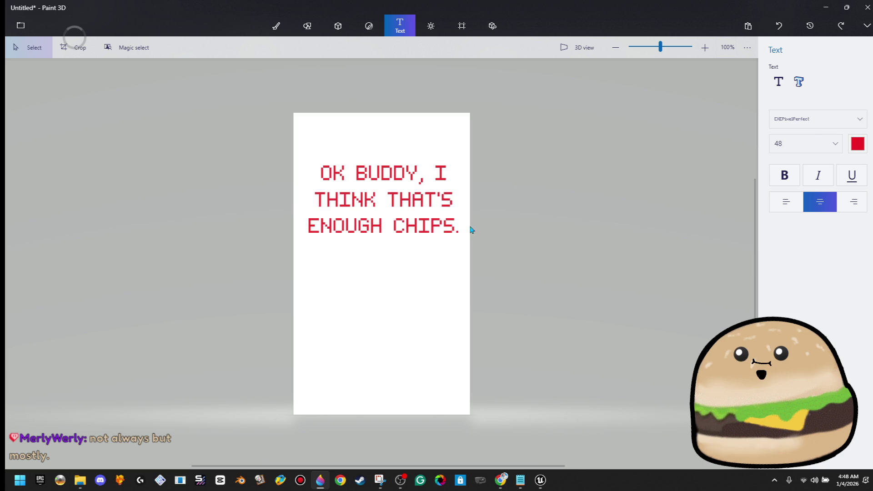
pyautogui.moveTo(454, 230); pyautogui.dragTo(452, 231)
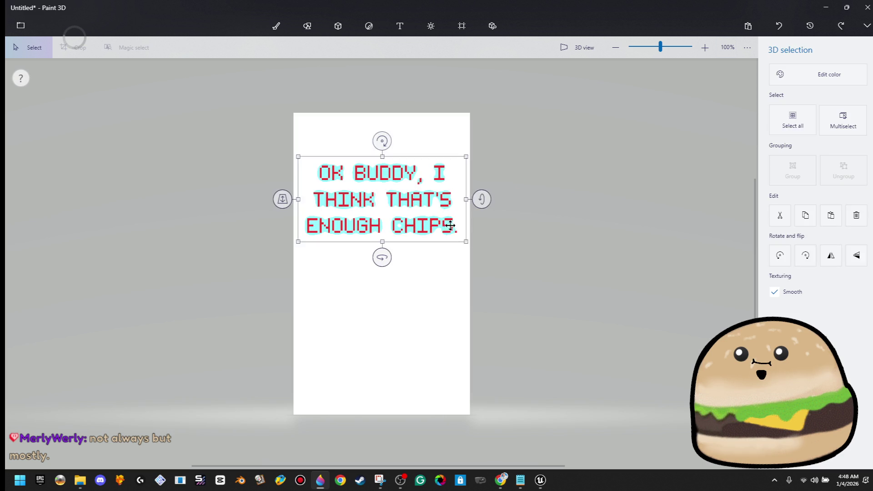
pyautogui.press('Escape')
pyautogui.click(798, 81)
pyautogui.click(325, 312)
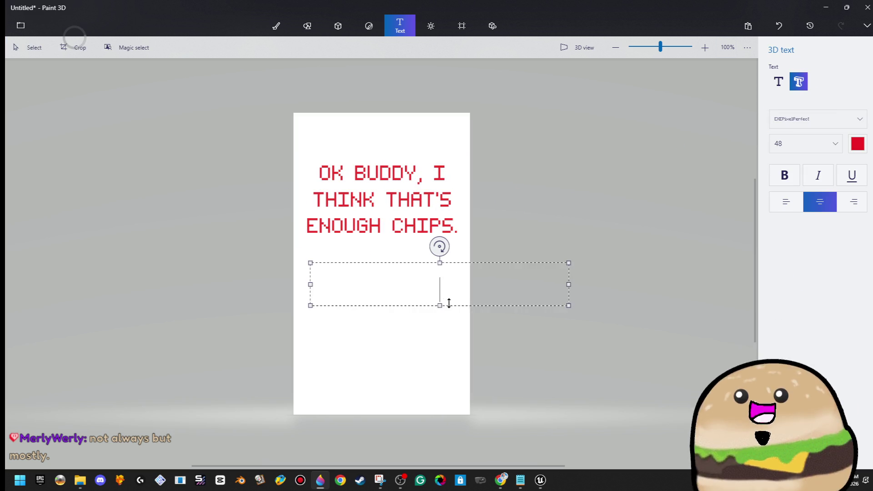
# Add 'OUT OF ORDER' as 3D text just below the top message.
pyautogui.write('OUT OF ORDER')
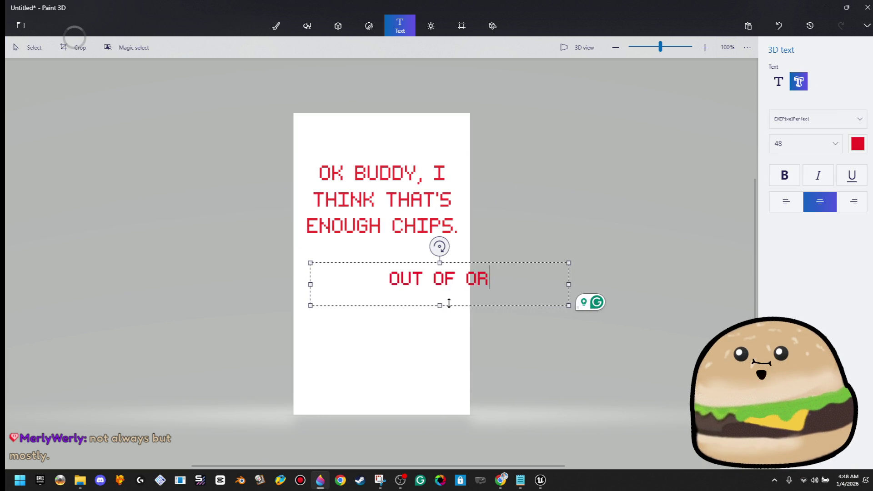
pyautogui.click(548, 231)
pyautogui.moveTo(436, 278)
pyautogui.mouseDown()
pyautogui.moveTo(436, 226)
pyautogui.moveTo(433, 277)
pyautogui.mouseUp()
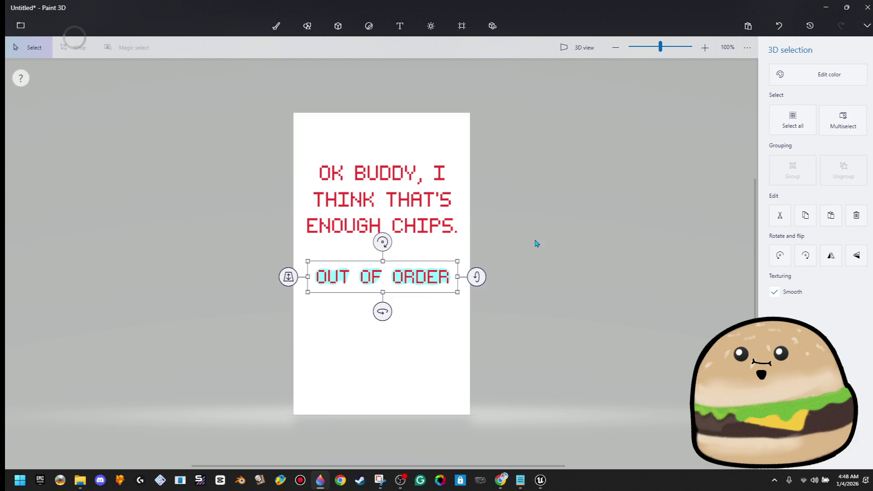
pyautogui.click(529, 254)
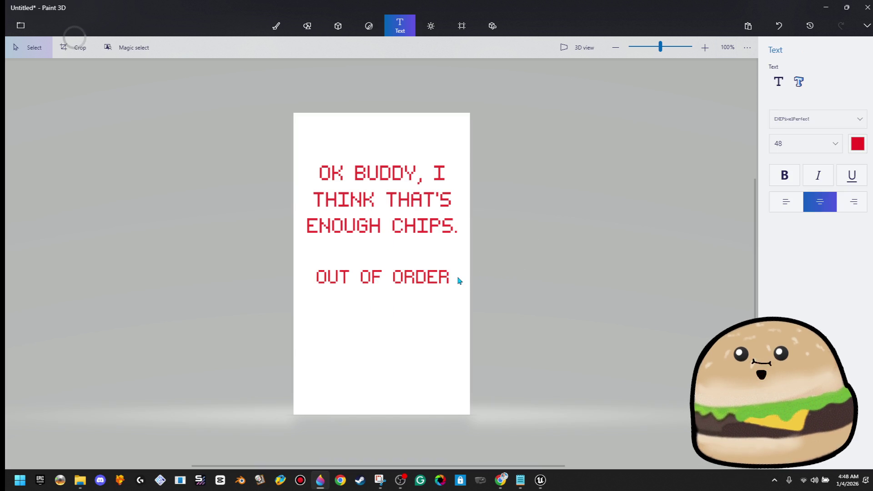
pyautogui.click(285, 302)
pyautogui.click(493, 274)
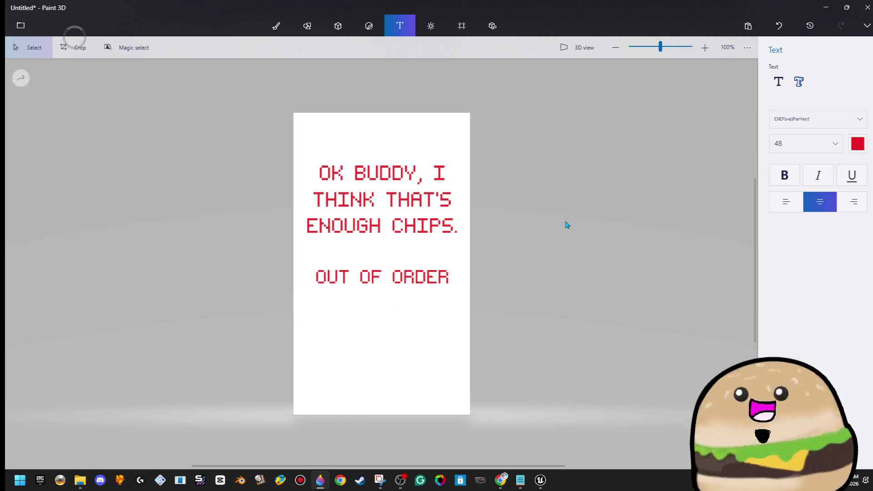
pyautogui.moveTo(471, 250); pyautogui.dragTo(276, 314)
# Nudge OUT OF ORDER lower to leave a wide gap under the top message.
pyautogui.press('Down')
pyautogui.press('Down')
pyautogui.press('Down')
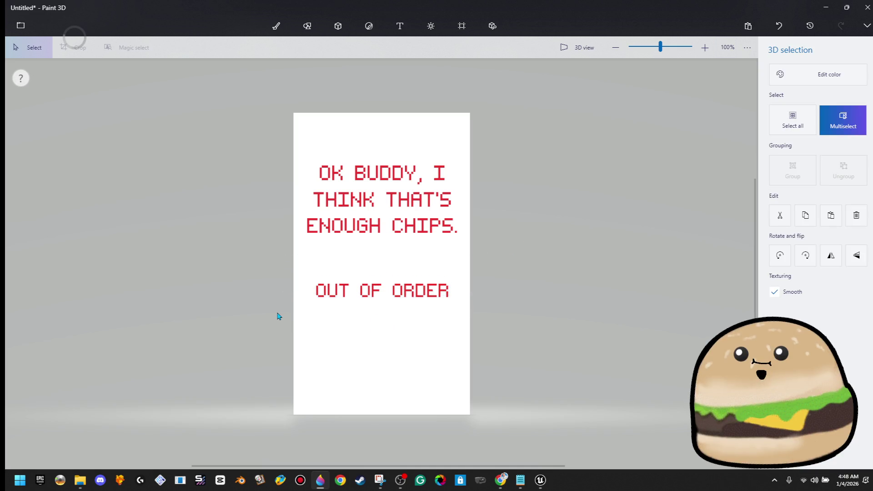
pyautogui.press('Down')
pyautogui.press('Down')
pyautogui.press('Down')
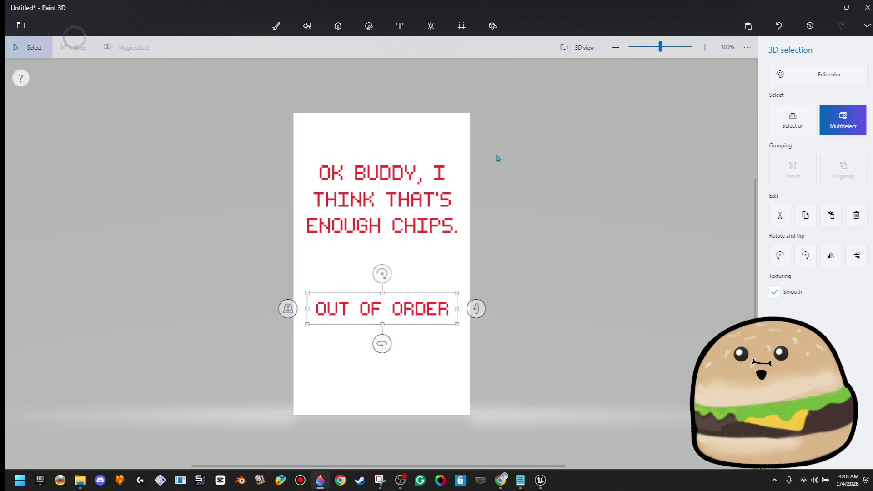
pyautogui.press('Down')
pyautogui.moveTo(491, 143); pyautogui.dragTo(233, 270)
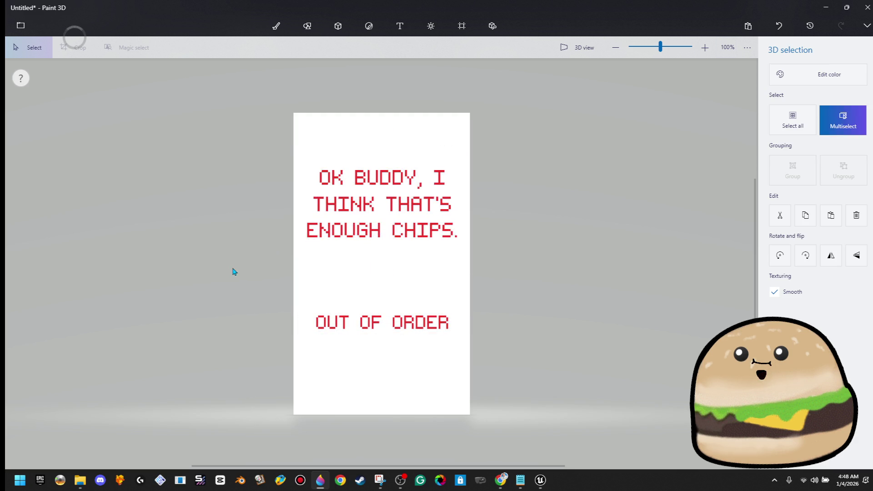
pyautogui.press('Escape')
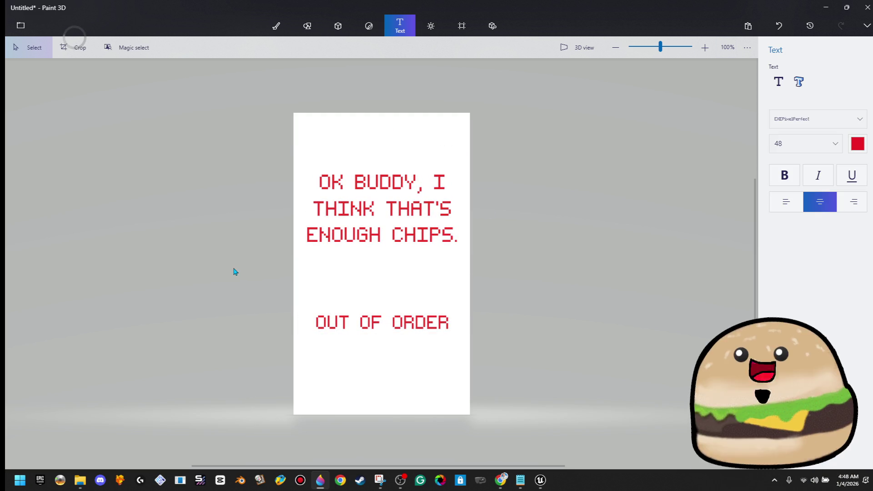
pyautogui.moveTo(558, 298); pyautogui.dragTo(201, 375)
pyautogui.press('Up')
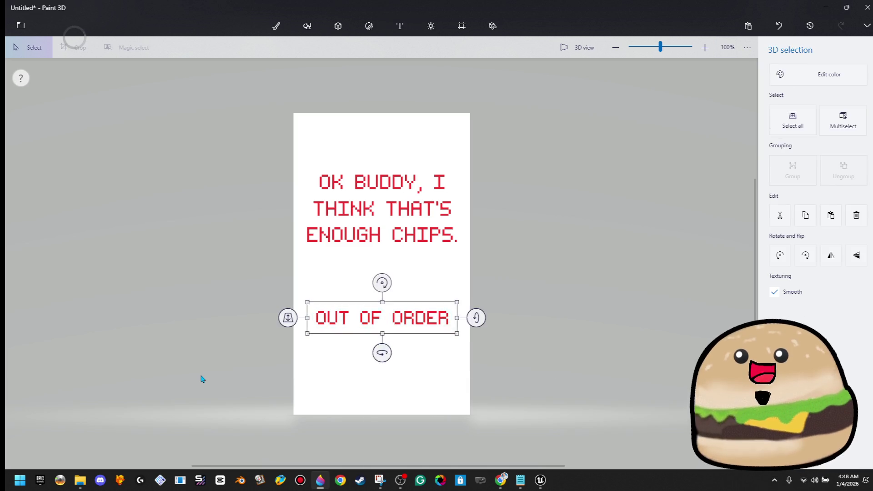
pyautogui.press('Escape')
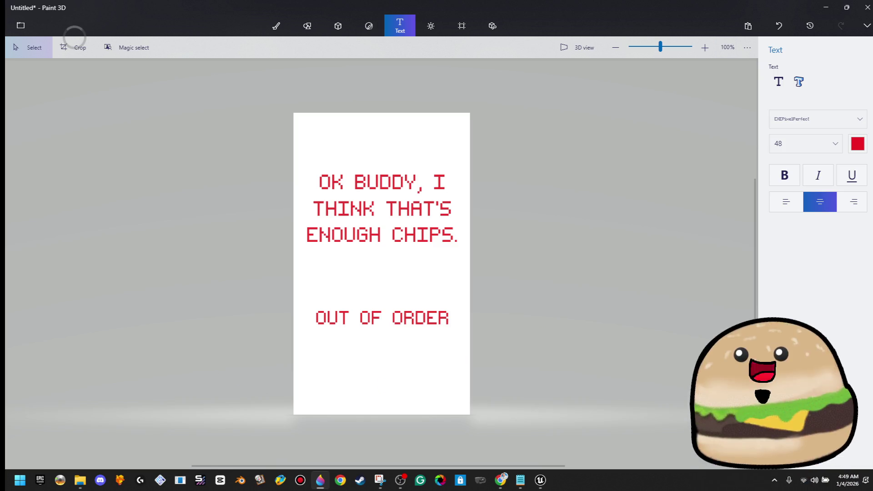
# Deselect OUT OF ORDER and choose 3D text in the Text panel.
pyautogui.hotkey('alt', 'Tab')
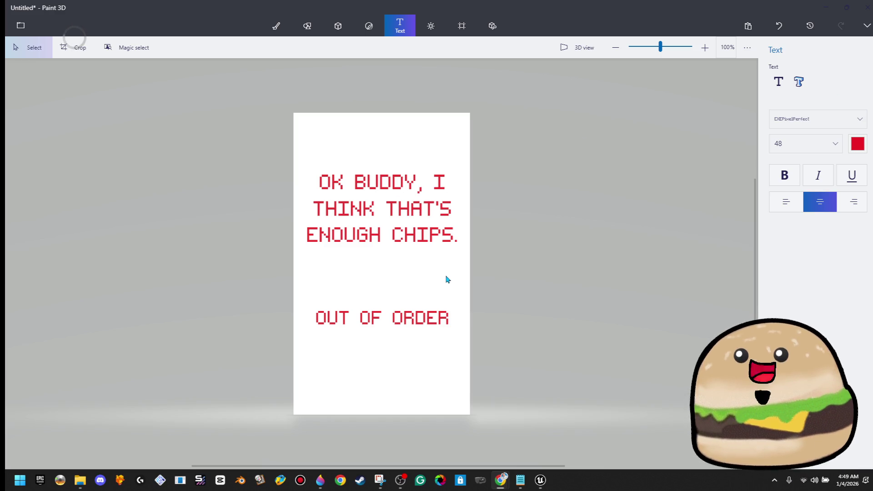
pyautogui.click(382, 317)
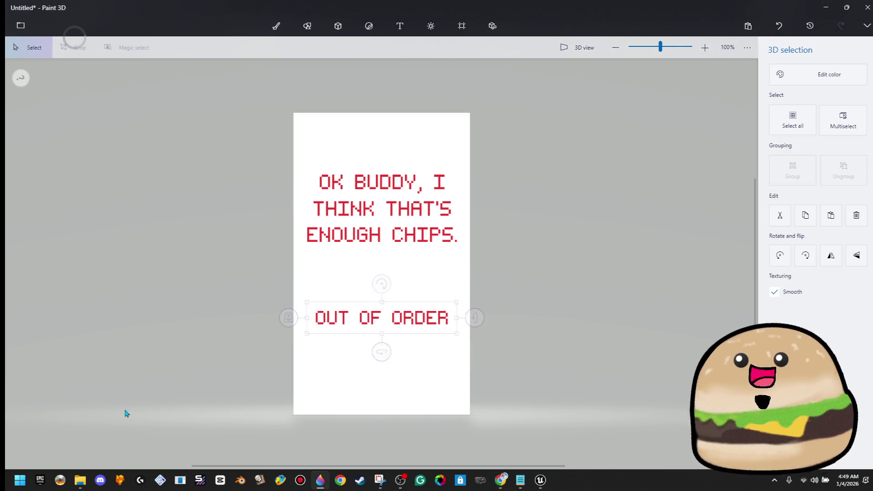
pyautogui.moveTo(251, 142)
pyautogui.mouseDown()
pyautogui.moveTo(522, 340)
pyautogui.moveTo(517, 288)
pyautogui.mouseUp()
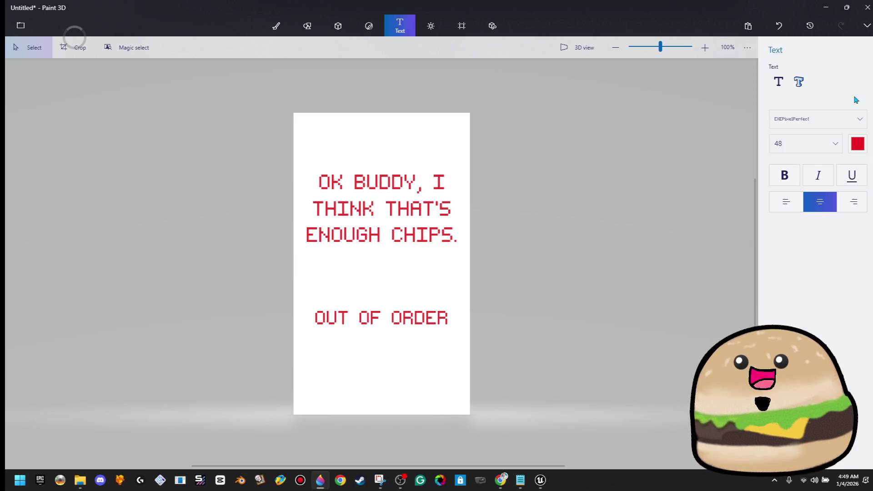
pyautogui.click(798, 82)
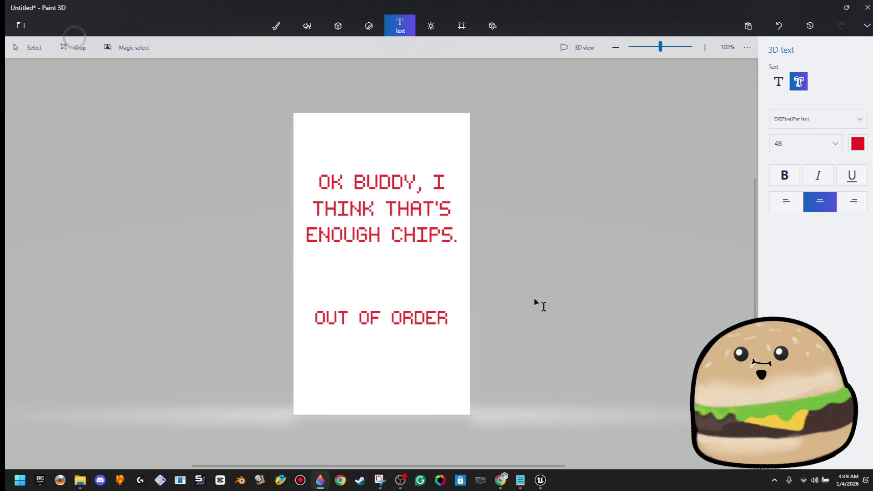
# Create a red 3D text box reading 'OK BUDDY,' over 'THATS ENOUGH' above OUT OF ORDER.
pyautogui.click(308, 285)
pyautogui.write('OK ')
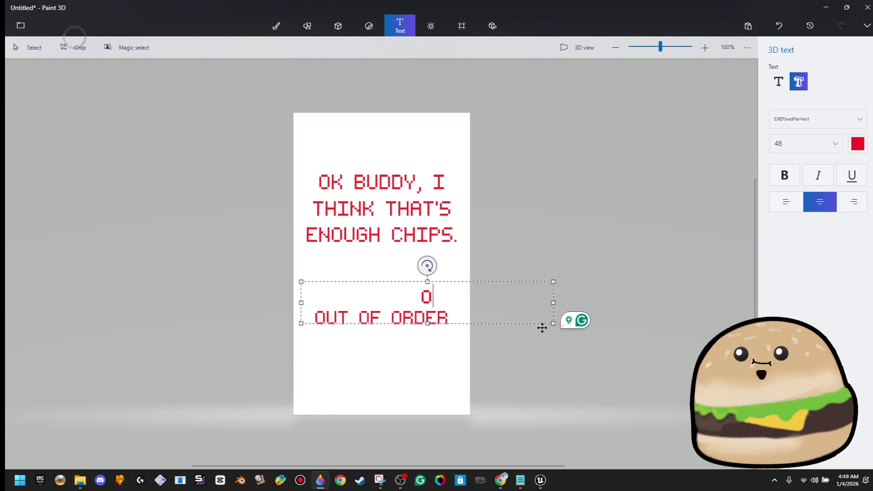
pyautogui.write('BUDDy')
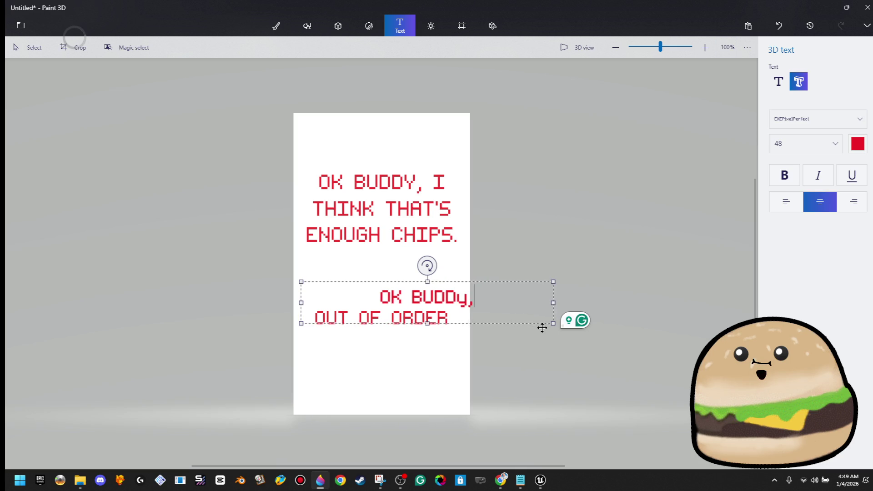
pyautogui.press('BackSpace')
pyautogui.write('YM')
pyautogui.press('BackSpace')
pyautogui.write(',')
pyautogui.press('Return')
pyautogui.write('I THINK')
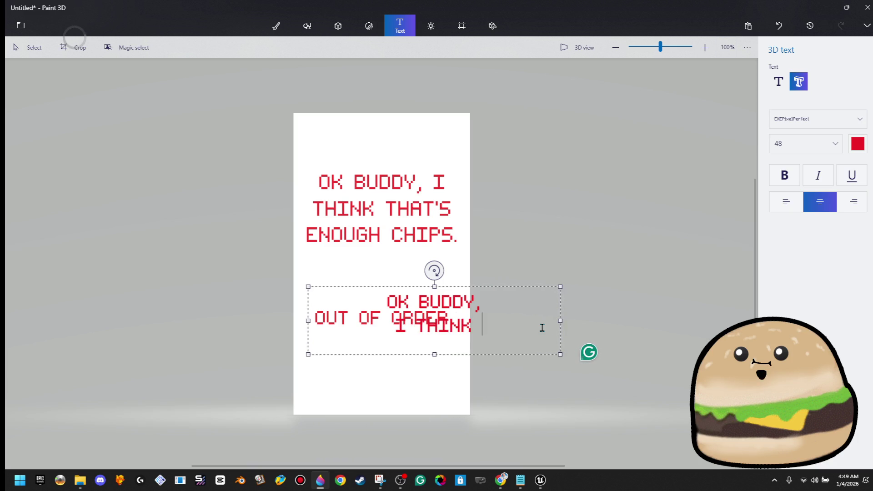
pyautogui.press('BackSpace')
pyautogui.press('BackSpace')
pyautogui.press('BackSpace')
pyautogui.write('T')
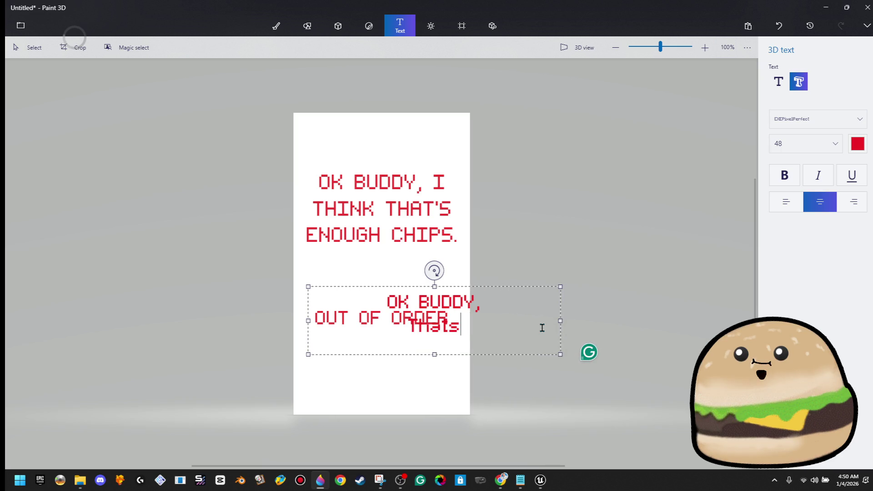
pyautogui.write('HATS ENOUGH')
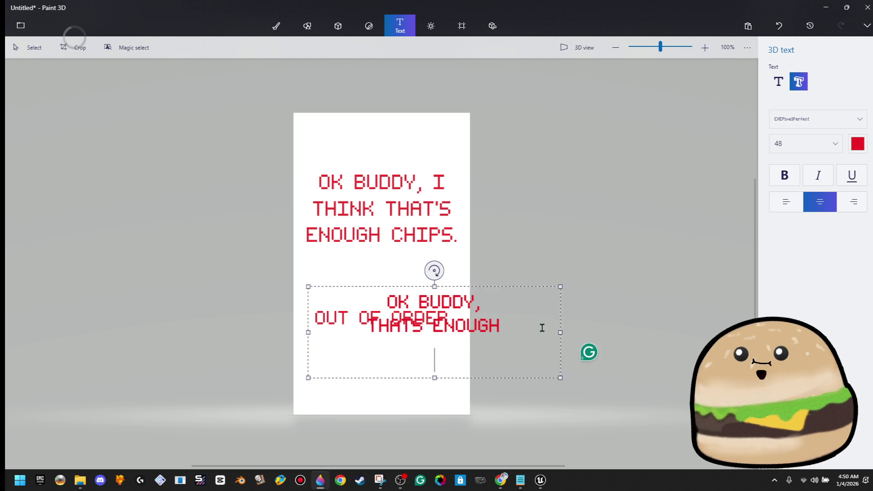
pyautogui.press('BackSpace')
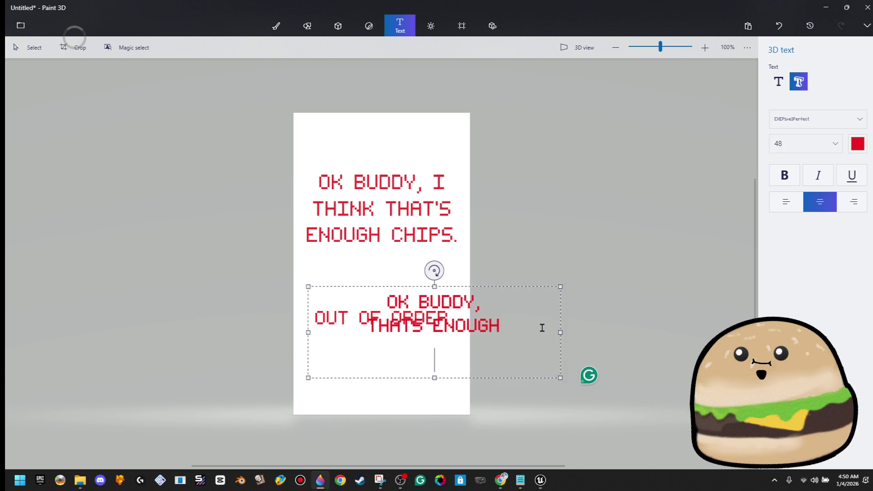
pyautogui.press('Return')
# Add 'YOU ATE ALL THE CHIPS.' after blank lines below and commit the text block.
pyautogui.press('Return')
pyautogui.write('YOU AR')
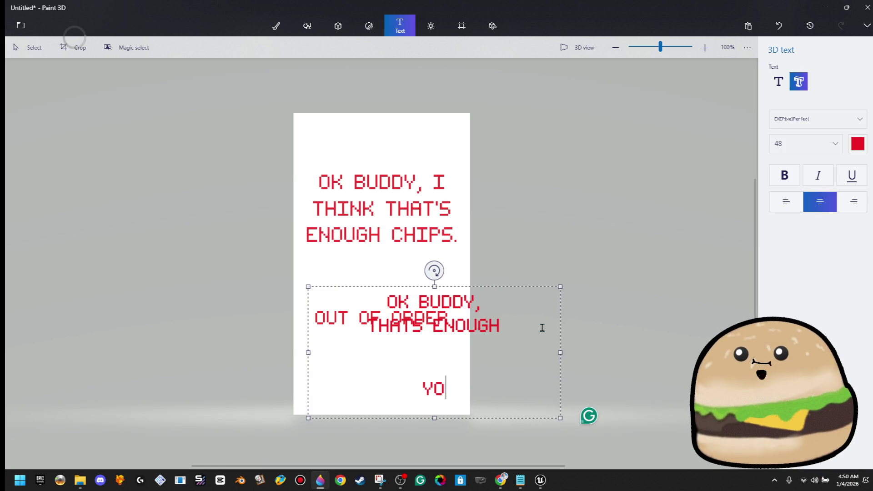
pyautogui.press('BackSpace')
pyautogui.write('TE ALL TEH')
pyautogui.press('BackSpace')
pyautogui.press('BackSpace')
pyautogui.press('BackSpace')
pyautogui.press('BackSpace')
pyautogui.press('Return')
pyautogui.write('THE CHIPS.')
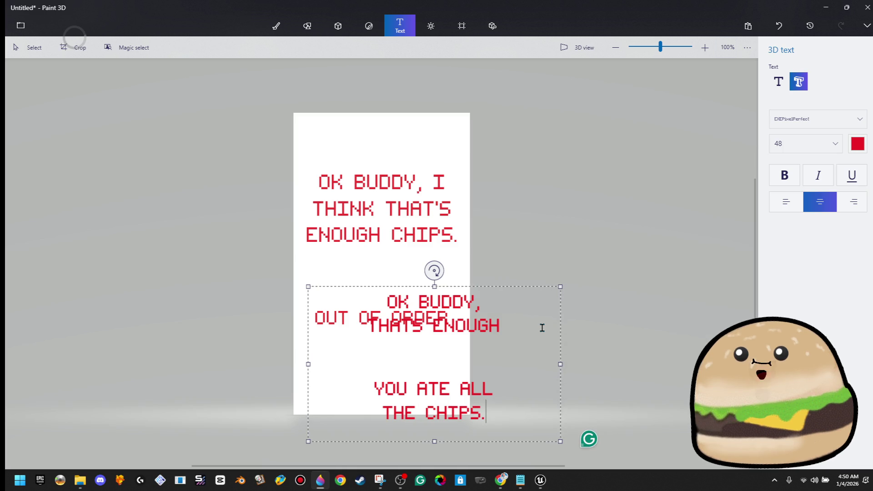
pyautogui.click(565, 328)
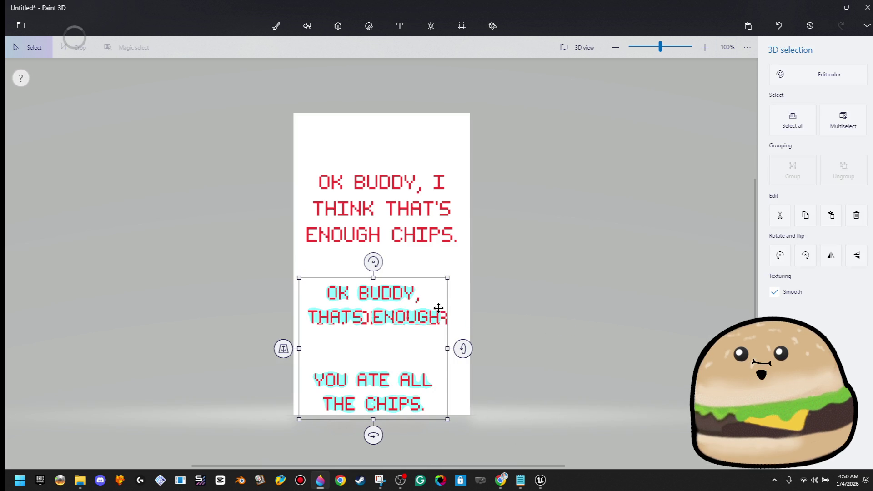
# Remove the old three-line message, move OUT OF ORDER lower and adjust the new message block.
pyautogui.hotkey('ctrl', 'z')
pyautogui.hotkey('ctrl', 'z')
pyautogui.hotkey('ctrl', 'z')
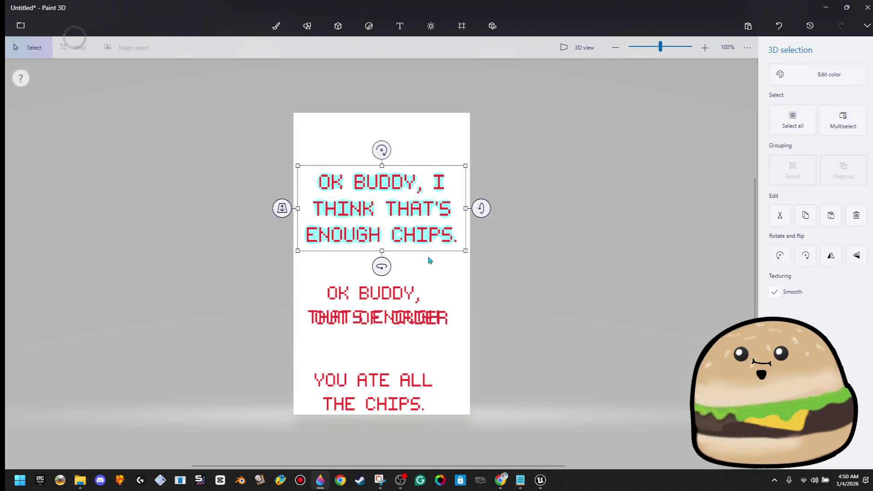
pyautogui.hotkey('ctrl', 'z')
pyautogui.hotkey('ctrl', 'z')
pyautogui.hotkey('ctrl', 'z')
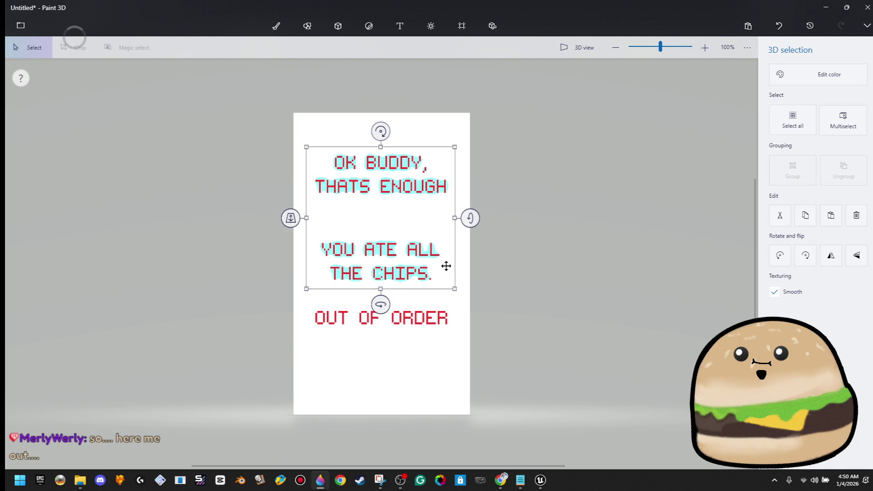
pyautogui.click(444, 238)
pyautogui.moveTo(431, 326); pyautogui.dragTo(429, 355)
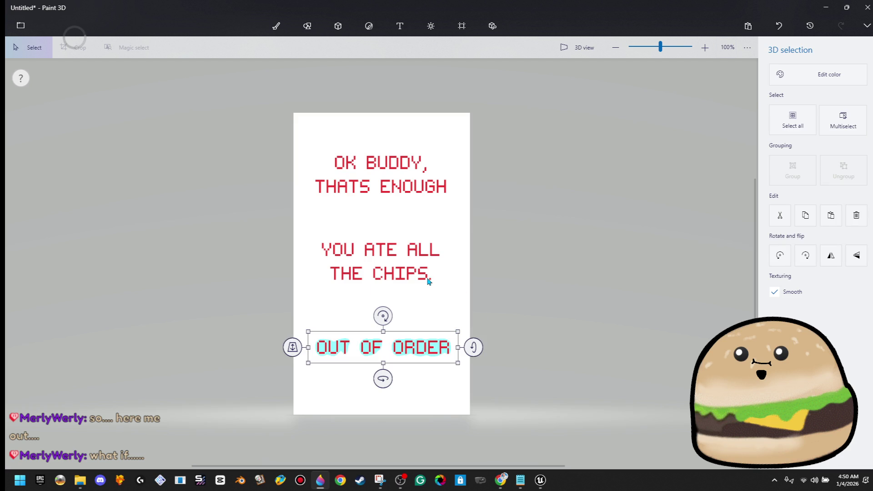
pyautogui.moveTo(429, 282); pyautogui.dragTo(429, 285)
pyautogui.click(505, 260)
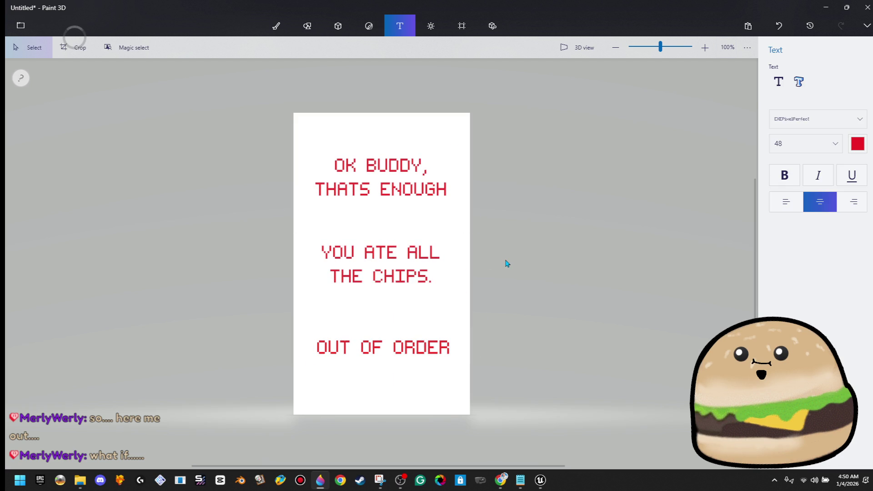
# Select all the text, shift it down-left and enlarge it to span the canvas width.
pyautogui.moveTo(499, 128); pyautogui.dragTo(264, 421)
pyautogui.moveTo(359, 357); pyautogui.dragTo(339, 369)
pyautogui.moveTo(445, 171); pyautogui.dragTo(485, 146)
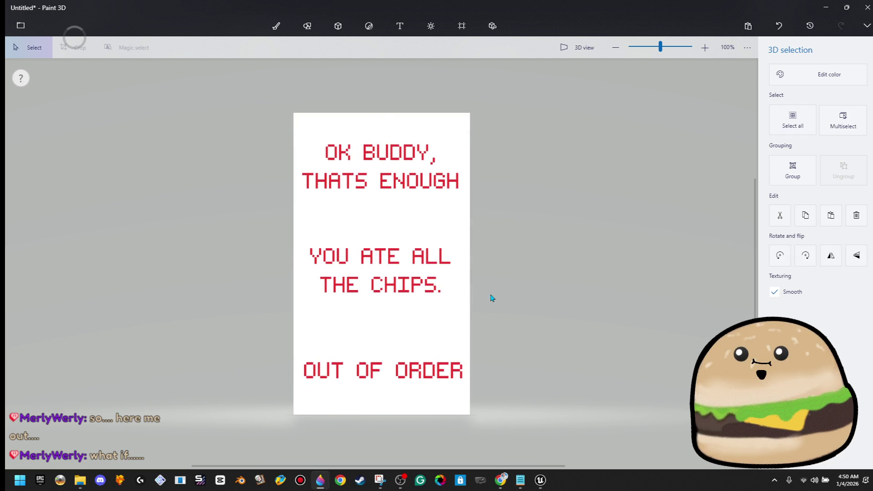
pyautogui.click(500, 348)
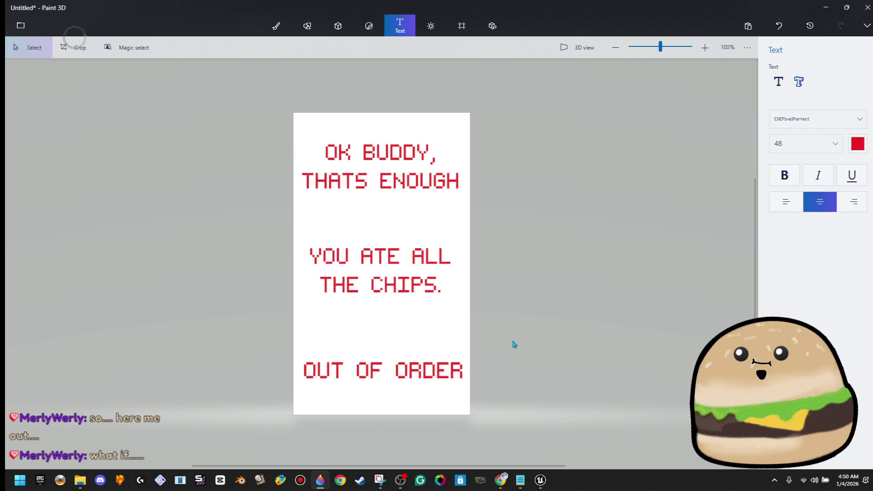
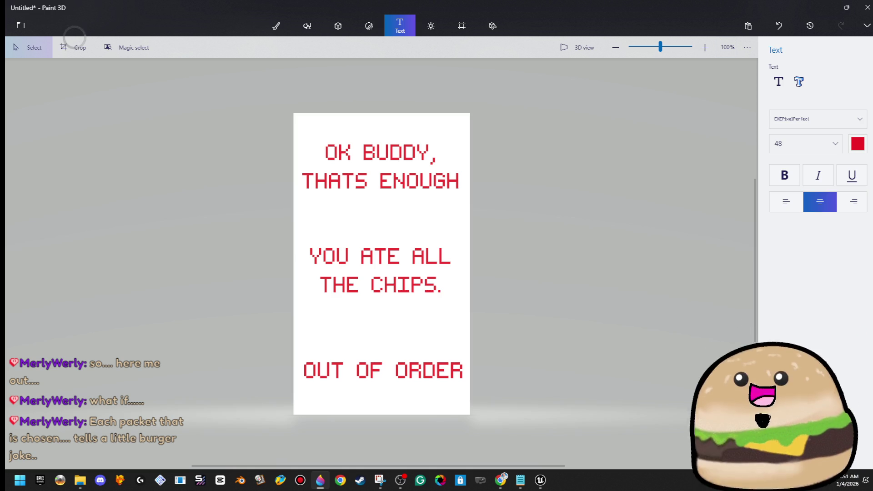
# Select the YOU ATE ALL THE CHIPS. text block on the banner, then deselect it.
pyautogui.hotkey('alt', 'Tab')
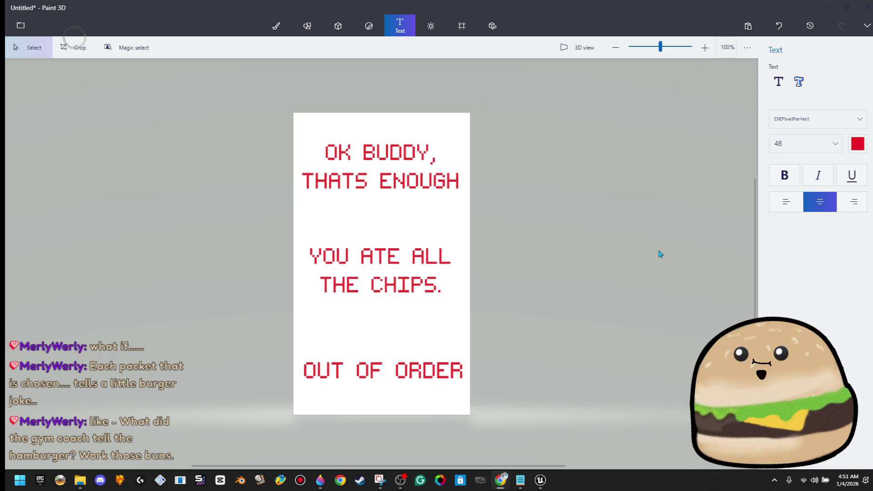
pyautogui.moveTo(485, 244); pyautogui.dragTo(242, 322)
pyautogui.click(444, 288)
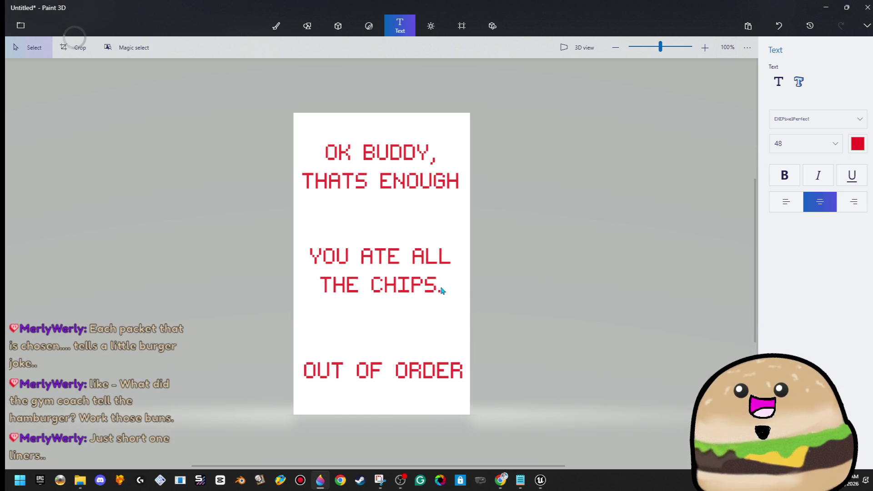
pyautogui.click(435, 290)
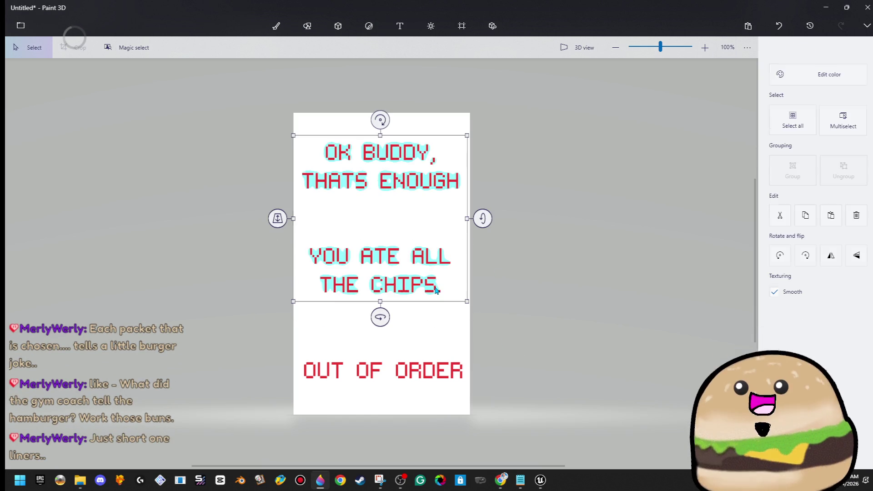
pyautogui.click(497, 298)
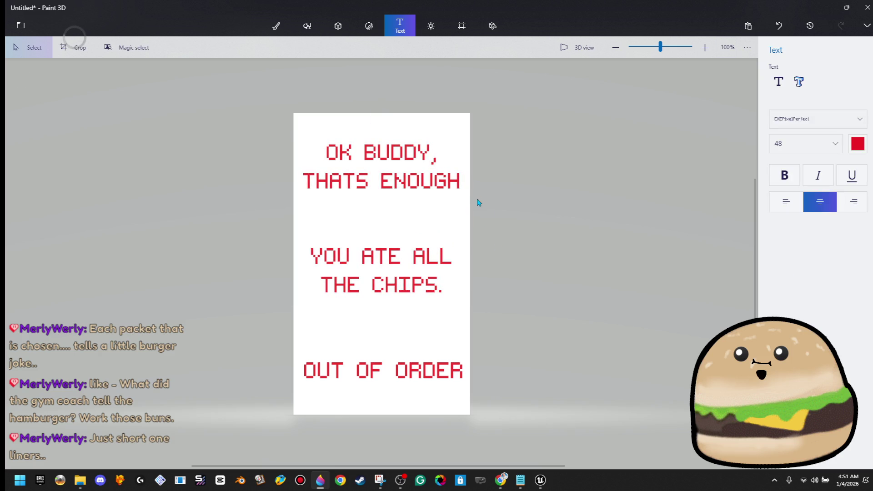
# Nudge the OUT OF ORDER text upward one step and deselect it.
pyautogui.click(460, 375)
pyautogui.press('Up')
pyautogui.press('Up')
pyautogui.press('Up')
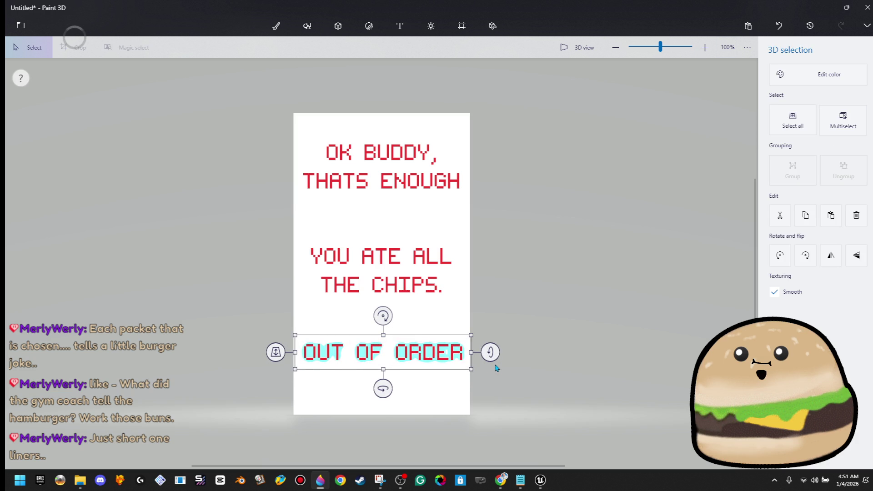
pyautogui.click(508, 368)
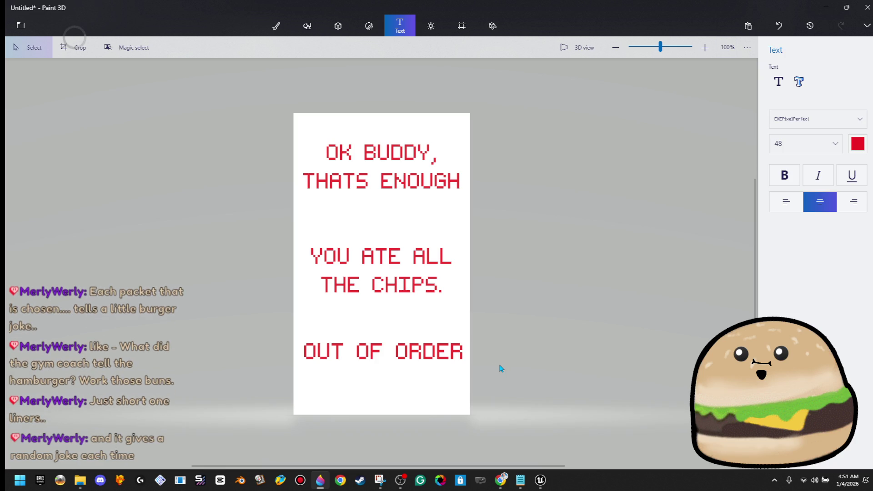
# Move the two upper text blocks downward, then undo the layout changes with six Ctrl+Z presses.
pyautogui.moveTo(512, 132)
pyautogui.mouseDown()
pyautogui.moveTo(286, 311)
pyautogui.moveTo(304, 322)
pyautogui.mouseUp()
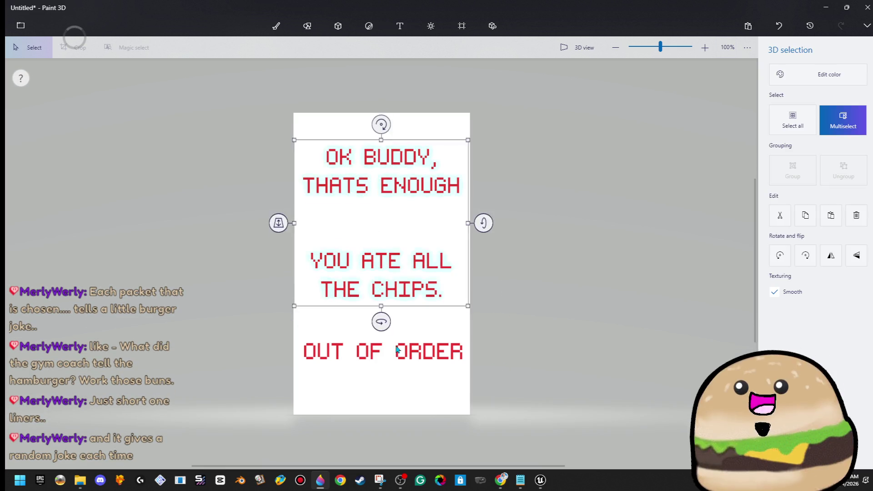
pyautogui.moveTo(452, 288); pyautogui.dragTo(452, 356)
pyautogui.click(453, 356)
pyautogui.hotkey('ctrl', 'z')
pyautogui.hotkey('ctrl', 'z')
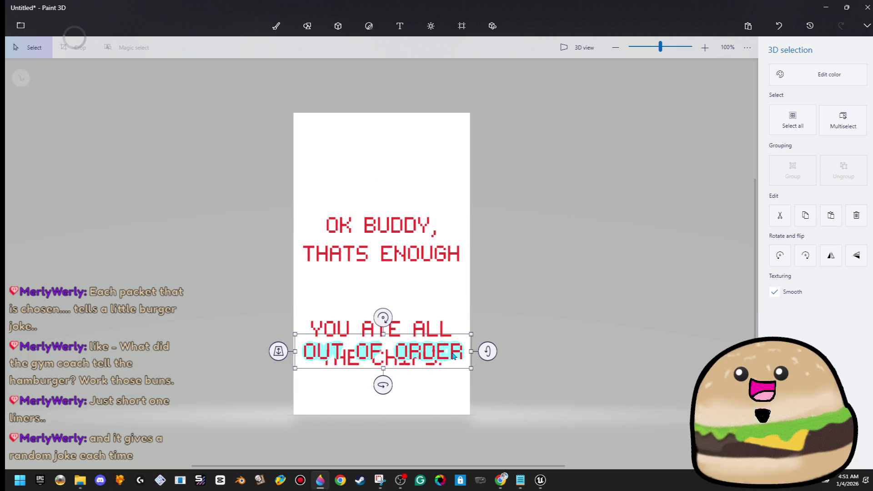
pyautogui.hotkey('ctrl', 'z')
pyautogui.hotkey('ctrl', 'z')
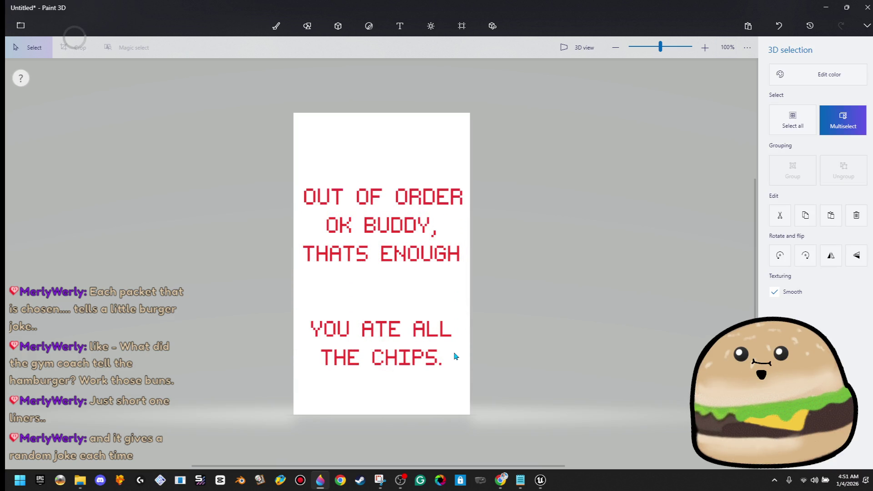
pyautogui.hotkey('ctrl', 'z')
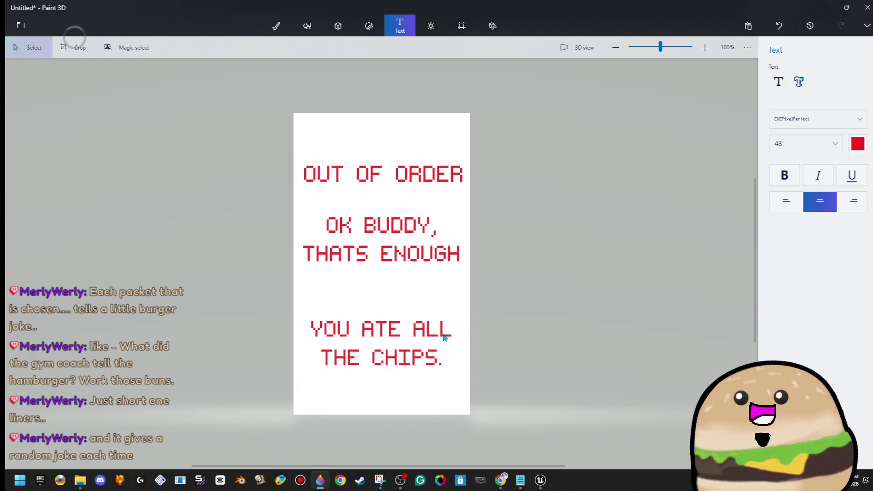
pyautogui.hotkey('ctrl', 'z')
pyautogui.hotkey('ctrl', 'z')
pyautogui.hotkey('ctrl', 'z')
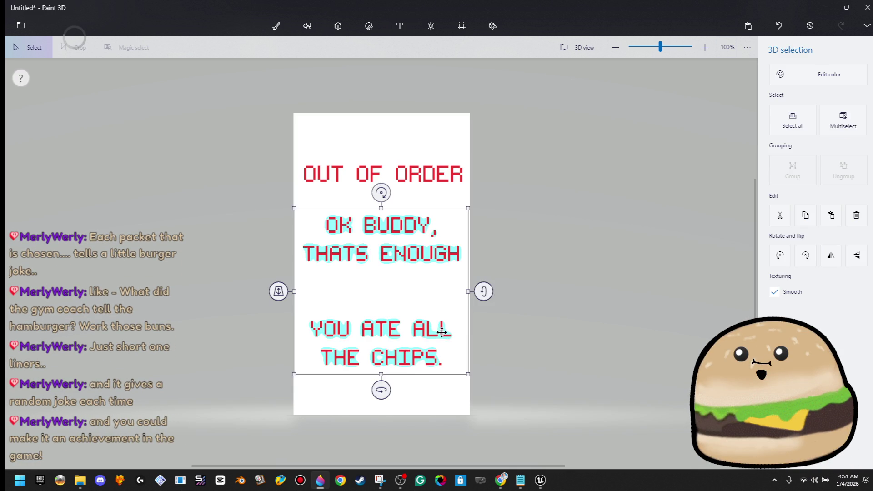
pyautogui.hotkey('ctrl', 'z')
pyautogui.hotkey('ctrl', 'z')
pyautogui.hotkey('ctrl', 'z')
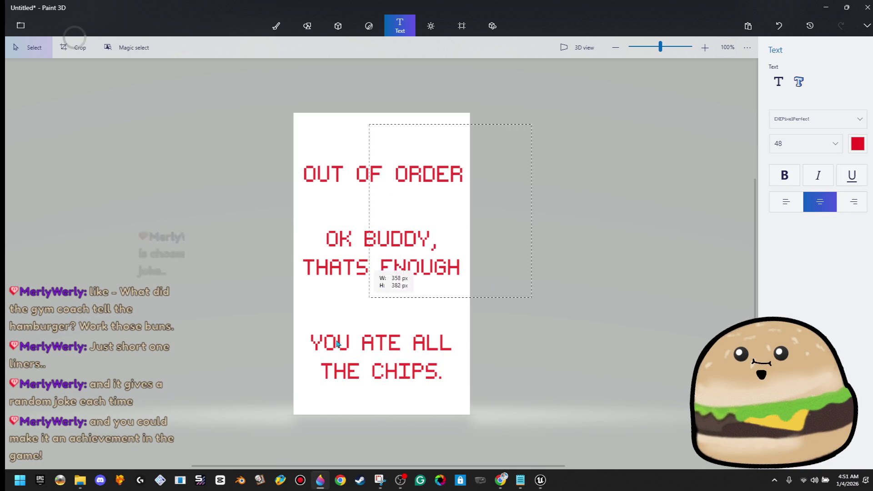
pyautogui.hotkey('ctrl', 'z')
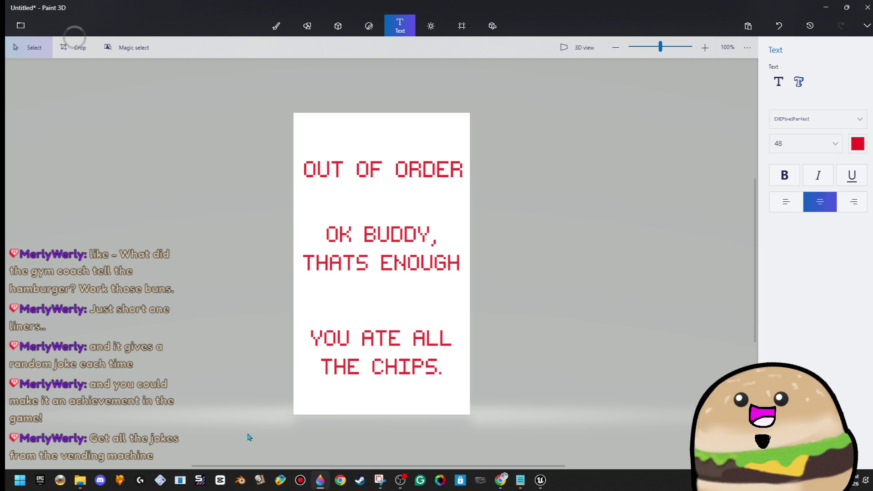
# Marquee-select all the text blocks, then only the OUT OF ORDER line at the top.
pyautogui.moveTo(547, 125); pyautogui.dragTo(191, 399)
pyautogui.click(191, 399)
pyautogui.moveTo(547, 125)
pyautogui.mouseDown()
pyautogui.moveTo(468, 161)
pyautogui.moveTo(169, 229)
pyautogui.mouseUp()
pyautogui.click(169, 229)
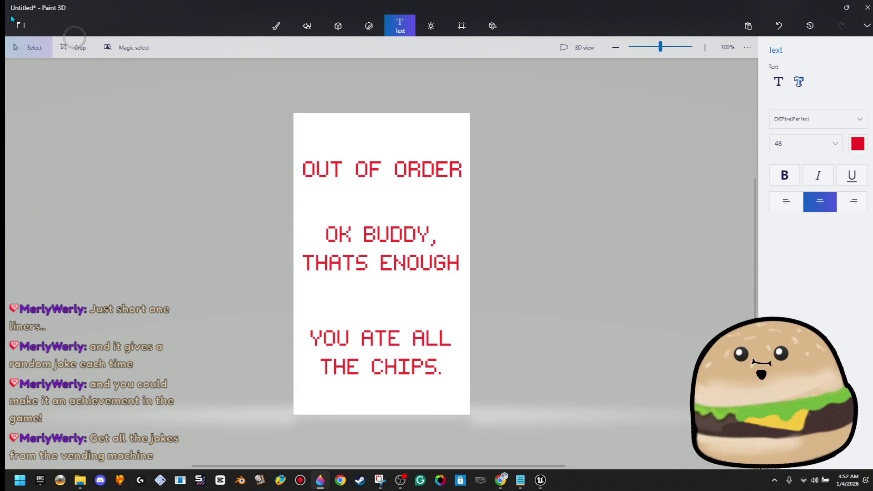
pyautogui.click(21, 26)
# Save the banner as a transparent PNG named out_of_order_chips in TEXTURES-Custom, then minimize Paint 3D.
pyautogui.click(68, 140)
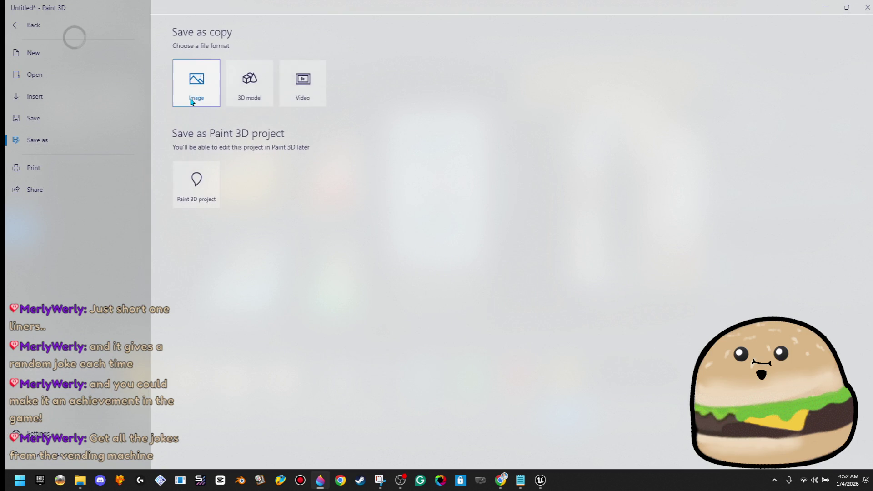
pyautogui.click(191, 102)
pyautogui.click(784, 146)
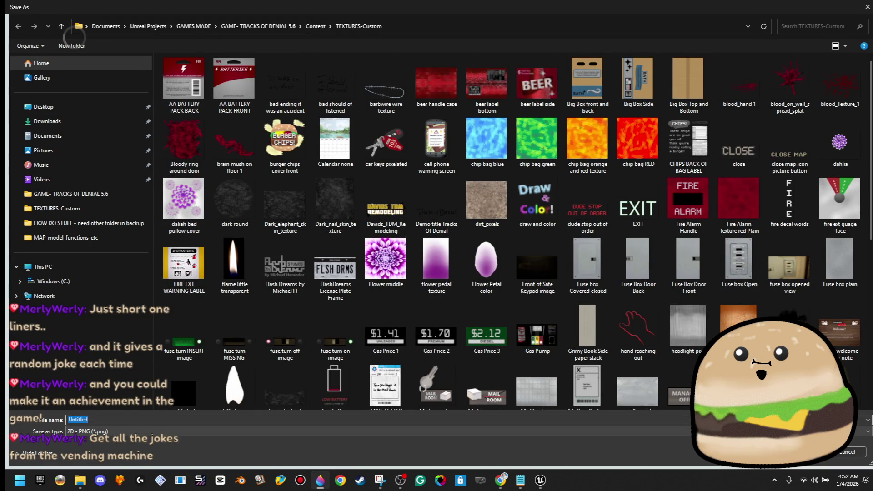
pyautogui.write('out')
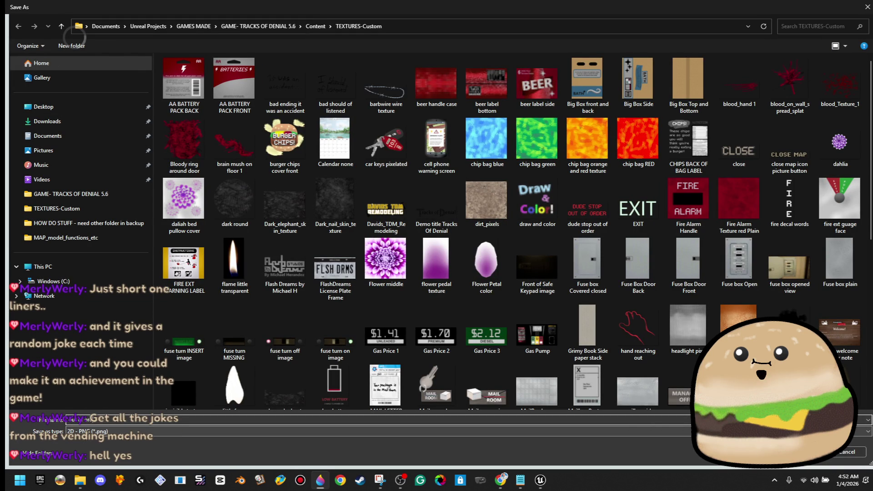
pyautogui.press('Return')
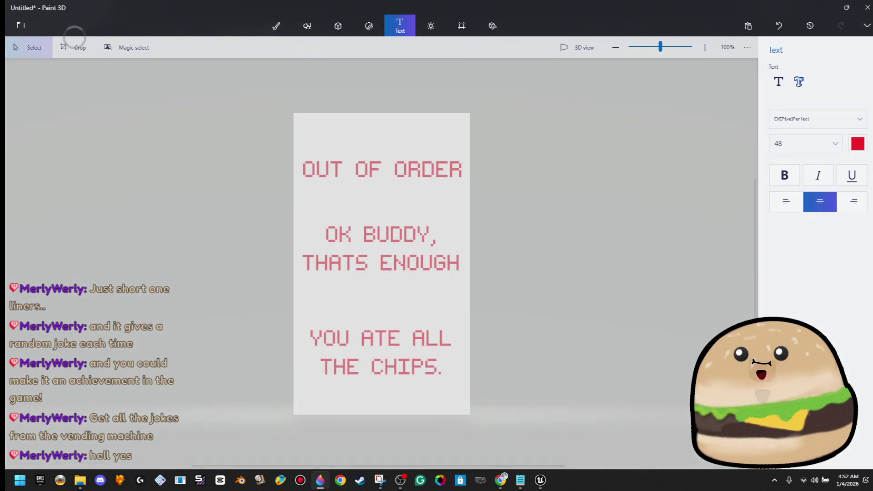
pyautogui.click(825, 9)
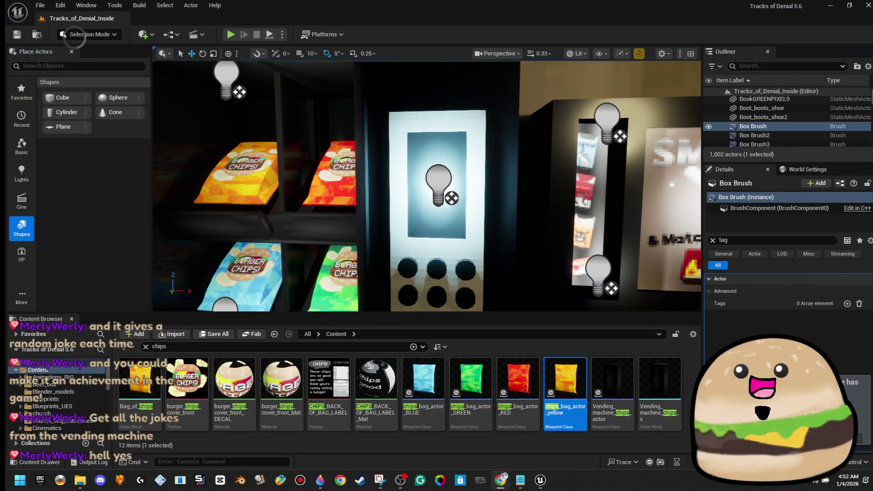
# Place a test cube showing the banner texture on the floor, then delete it.
pyautogui.press('f')
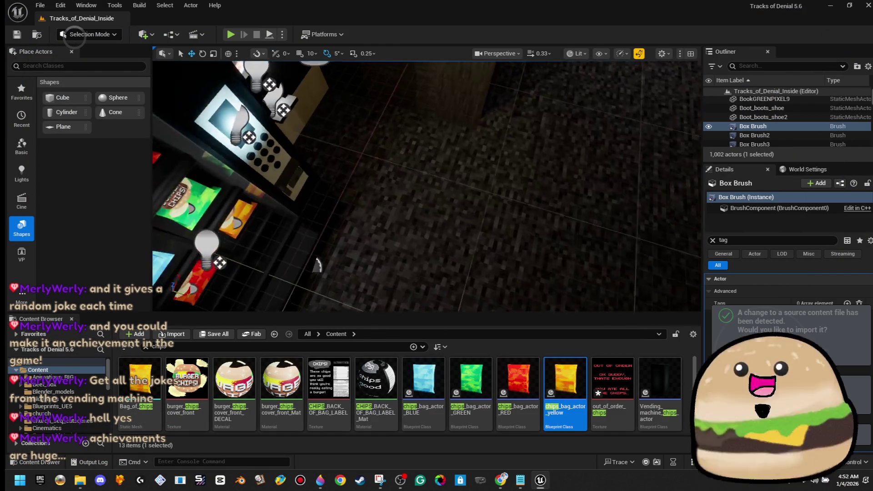
pyautogui.moveTo(552, 177); pyautogui.dragTo(553, 177)
pyautogui.moveTo(612, 380); pyautogui.dragTo(609, 192)
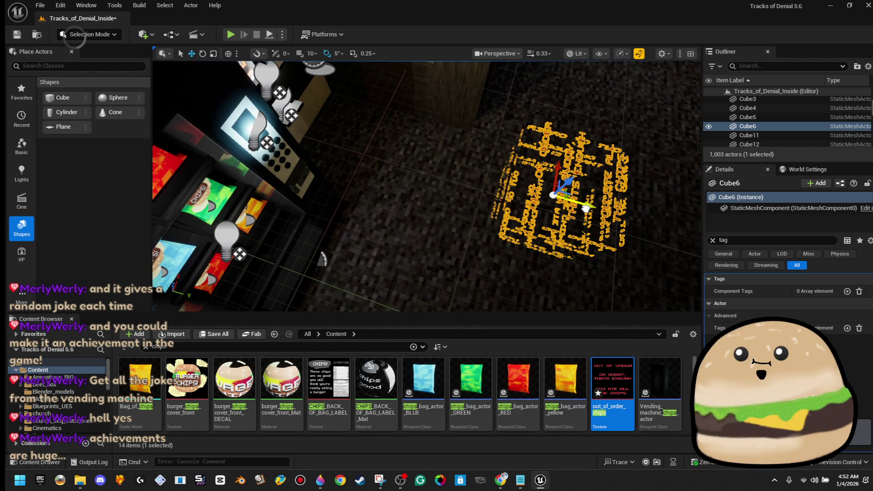
pyautogui.press('Delete')
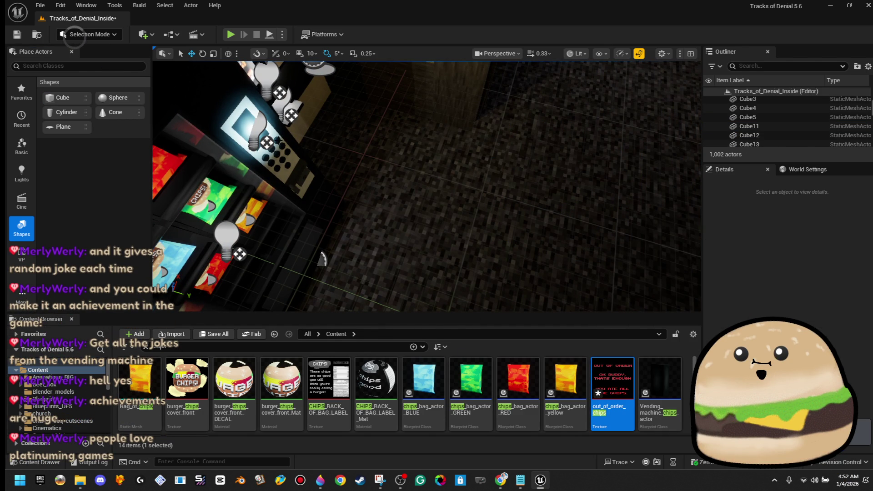
# Open the vending machine's Blueprint editor and move its window to the right.
pyautogui.rightClick(263, 132)
pyautogui.click(314, 170)
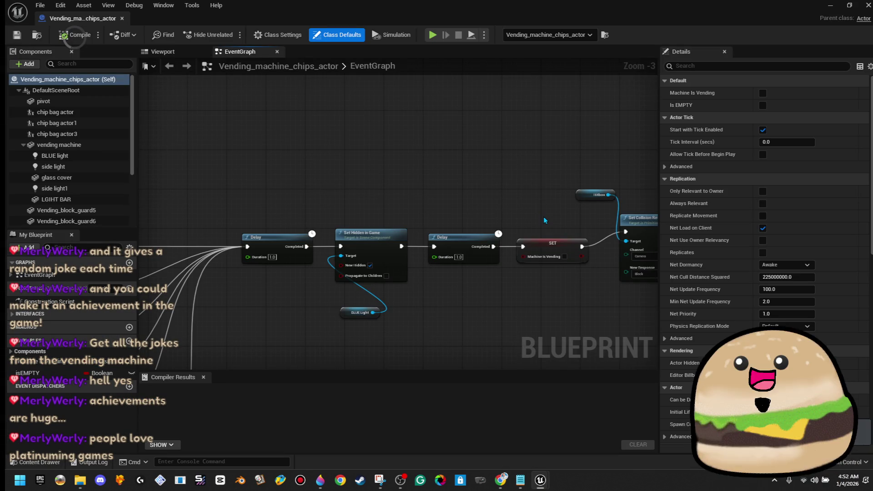
pyautogui.doubleClick(336, 22)
pyautogui.moveTo(336, 22); pyautogui.dragTo(645, 127)
# Search the assets for the out-of-order items and duplicate out_of_order_chips_Mat.
pyautogui.click(317, 349)
pyautogui.write('batch')
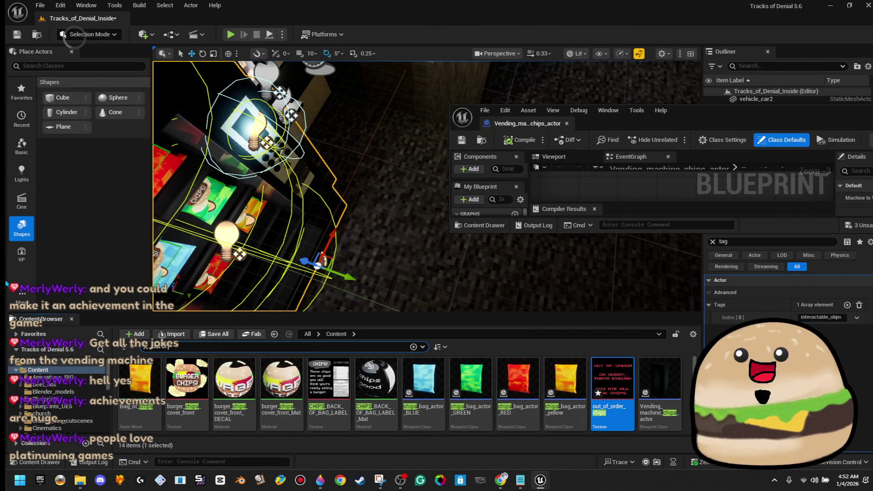
pyautogui.write('f order')
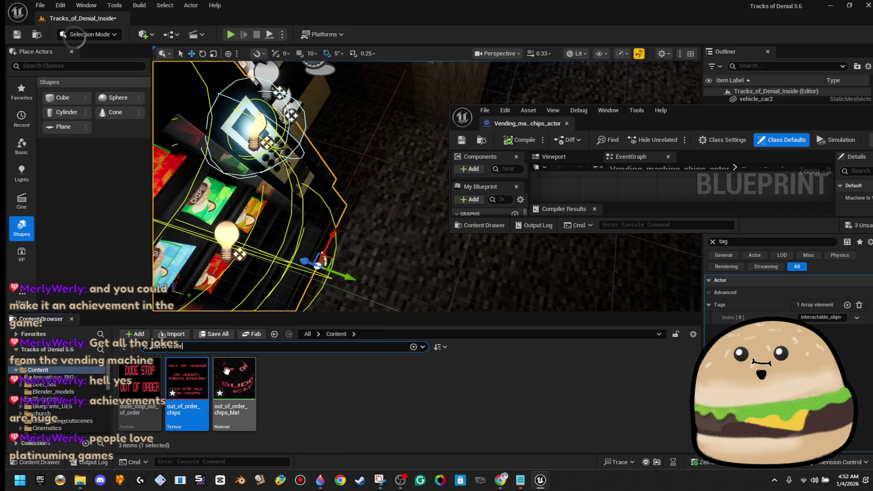
pyautogui.click(233, 378)
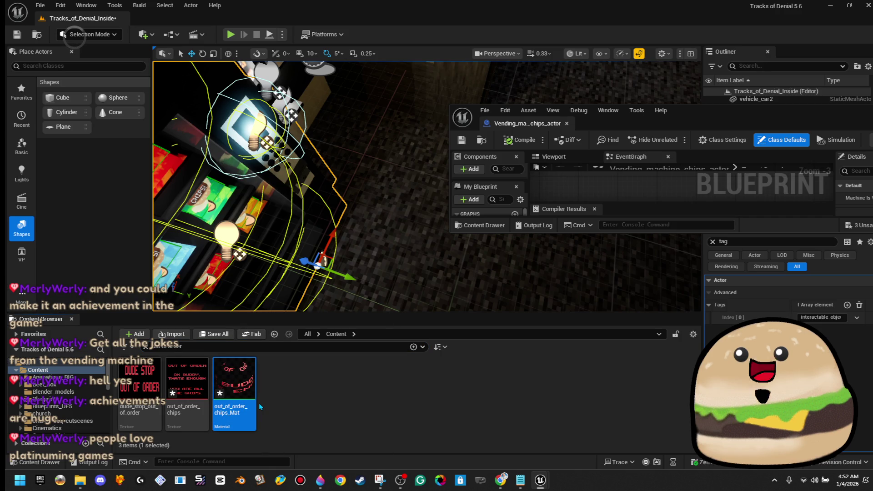
pyautogui.hotkey('ctrl', 'd')
pyautogui.rightClick(273, 404)
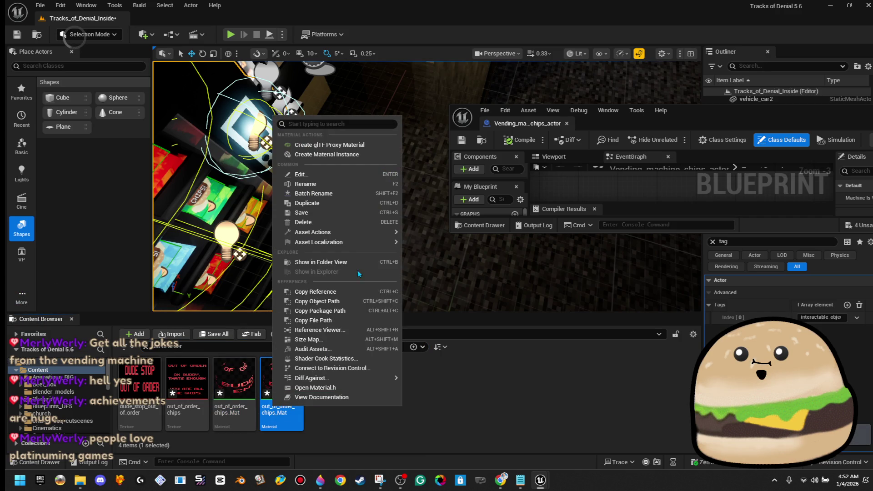
# Confirm the duplicated material's name and search the Content Browser for 'out of'.
pyautogui.click(313, 184)
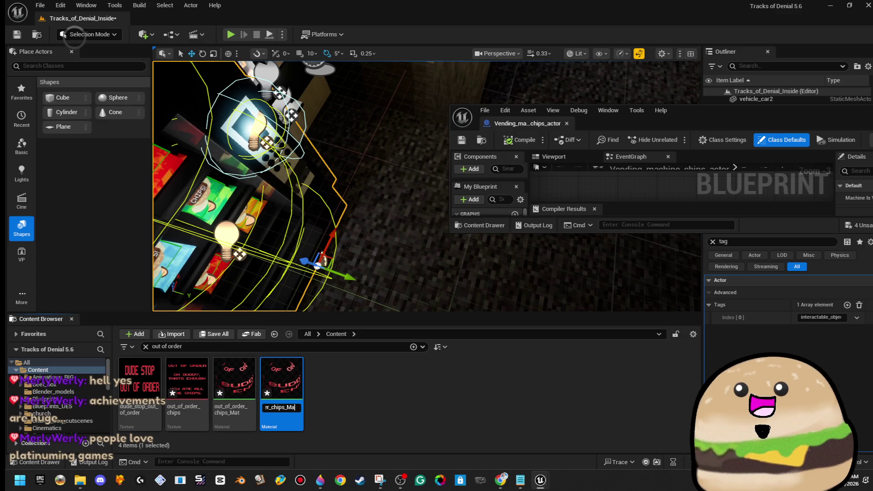
pyautogui.click(360, 399)
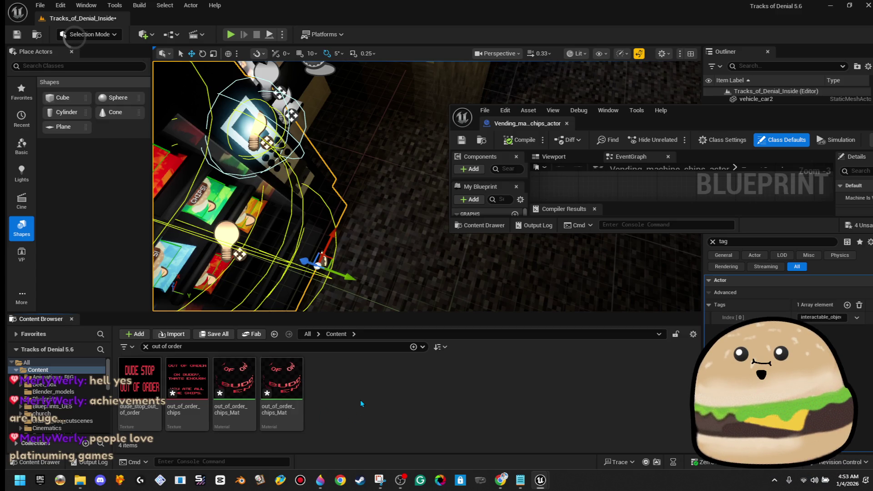
pyautogui.click(247, 348)
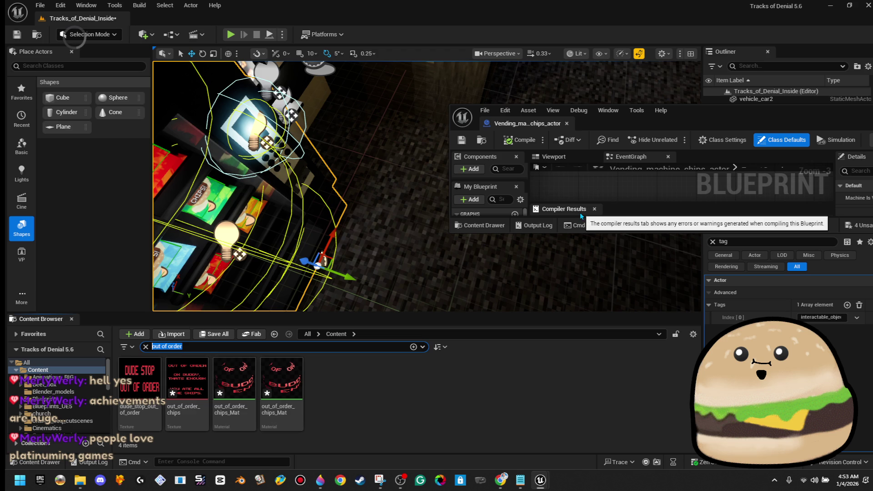
pyautogui.press('BackSpace')
pyautogui.write('out o')
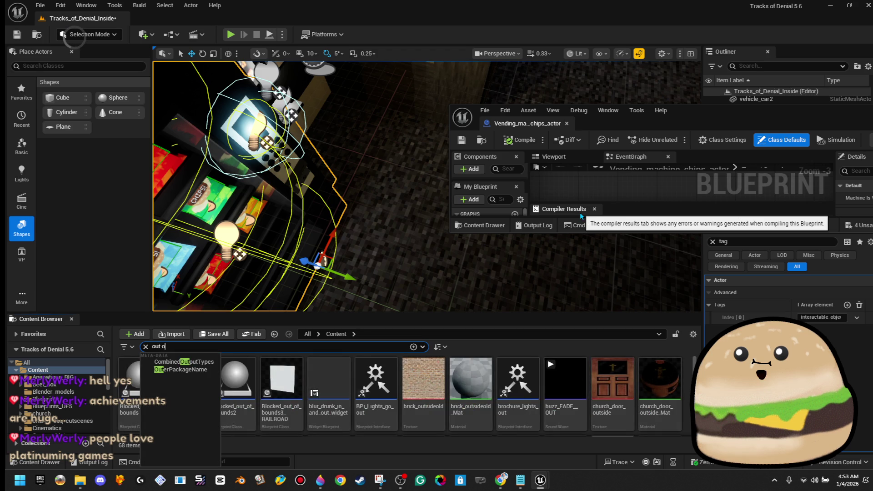
pyautogui.write('f')
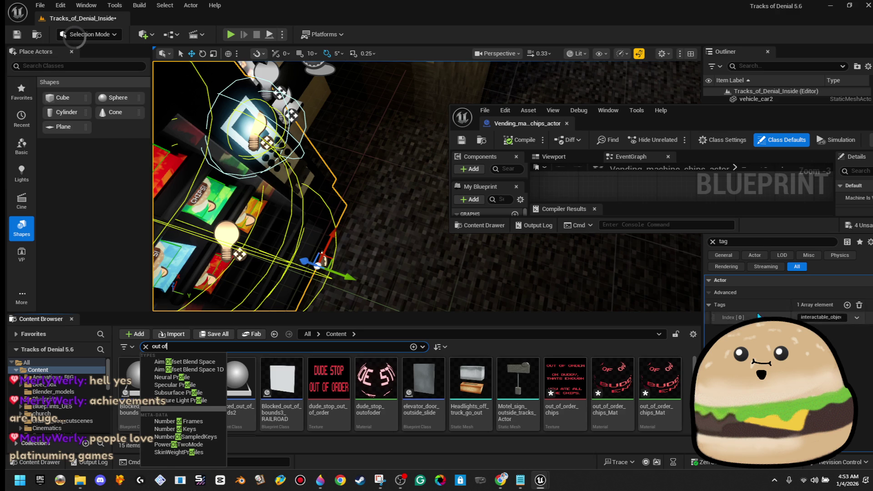
# Duplicate dude_stop_outofoder and name the copy chips_out_of_order_neon.
pyautogui.click(368, 412)
pyautogui.rightClick(368, 412)
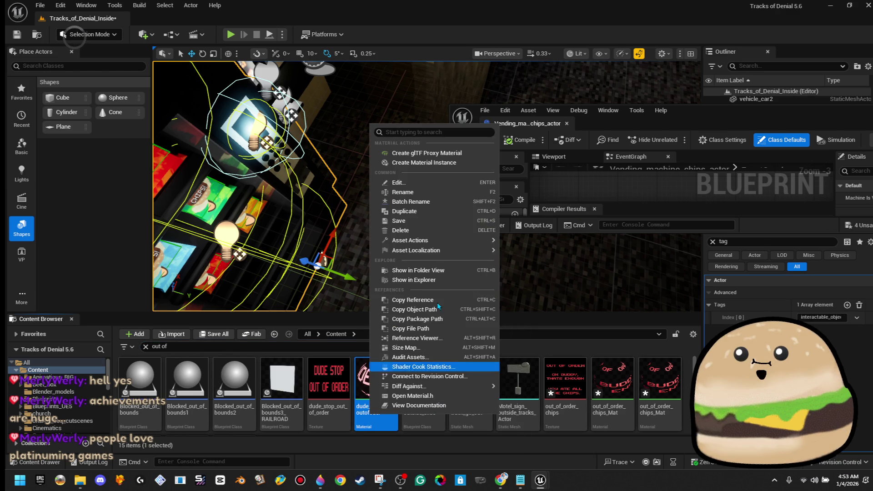
pyautogui.click(454, 216)
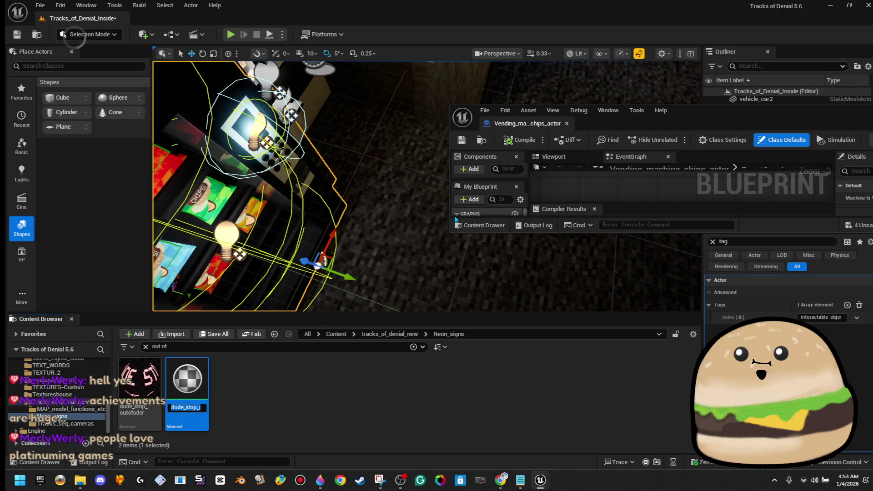
pyautogui.write('ips out of')
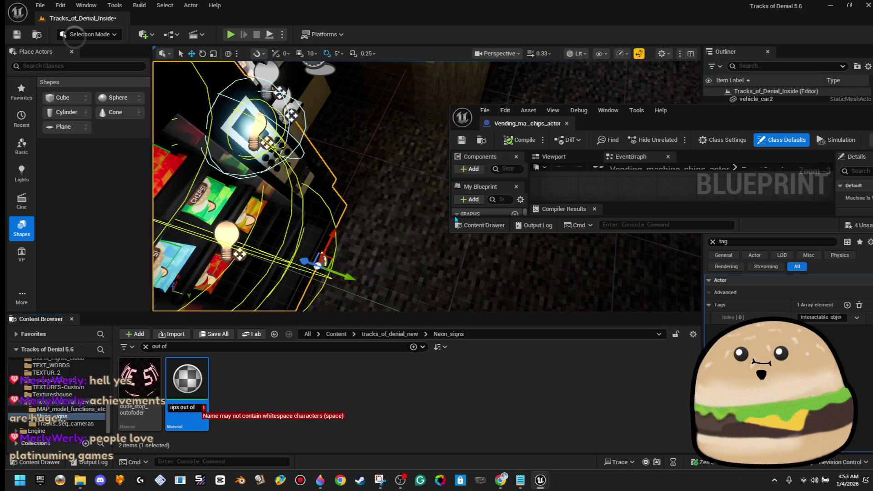
pyautogui.press('BackSpace')
pyautogui.press('BackSpace')
pyautogui.press('BackSpace')
pyautogui.write('_out')
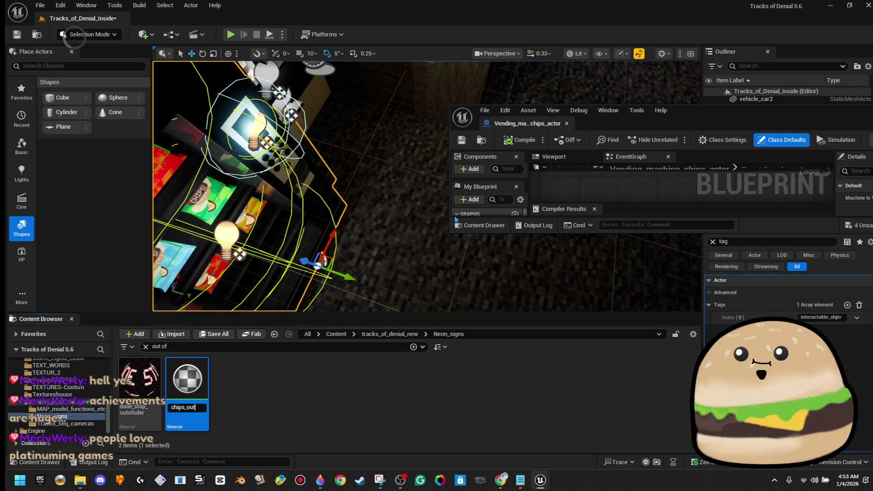
pyautogui.write('_of_order_neon')
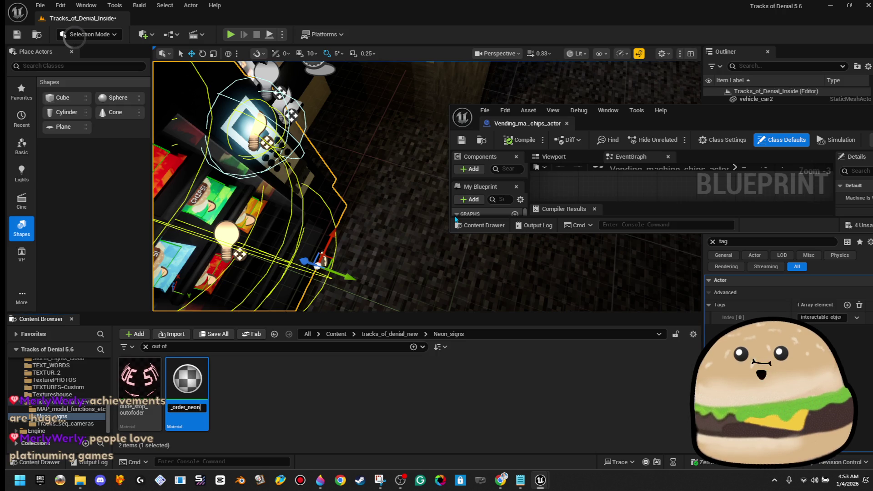
pyautogui.press('Return')
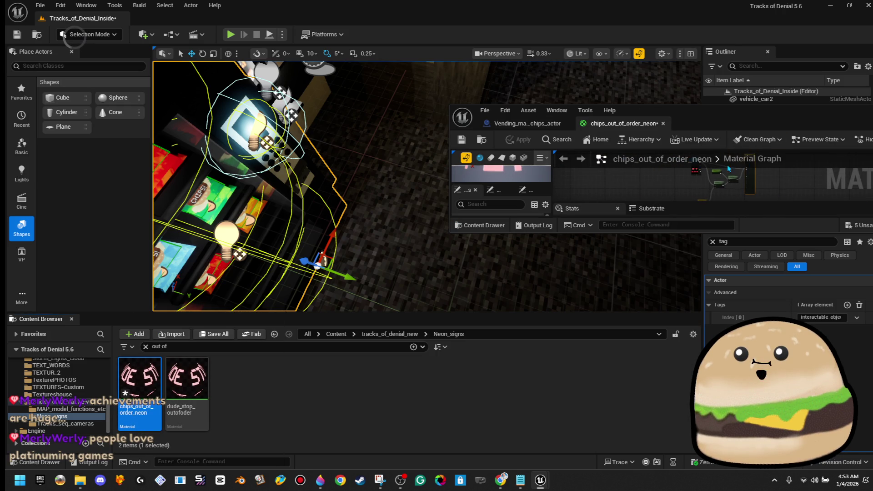
# Set the Texture Sample node to out_of_order_chips in the maximized material editor and apply.
pyautogui.moveTo(730, 121); pyautogui.dragTo(479, 118)
pyautogui.doubleClick(478, 118)
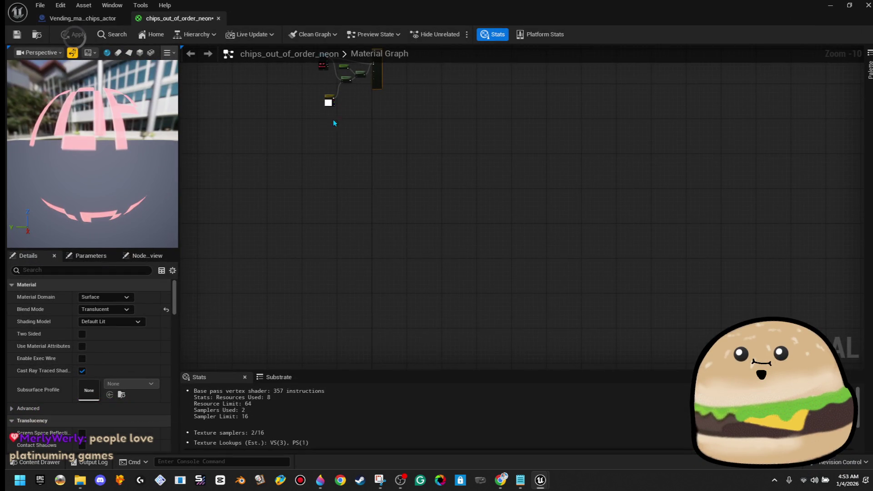
pyautogui.scroll(6, 387, 181)
pyautogui.click(358, 118)
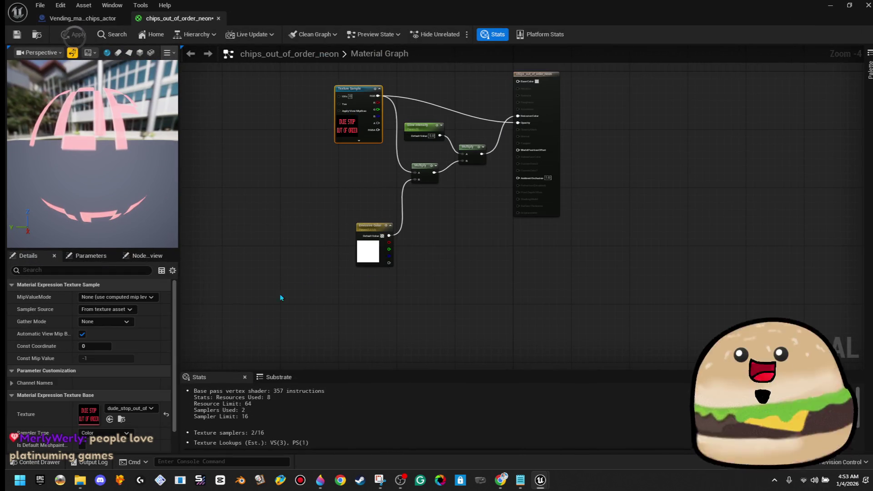
pyautogui.click(134, 408)
pyautogui.write('out of')
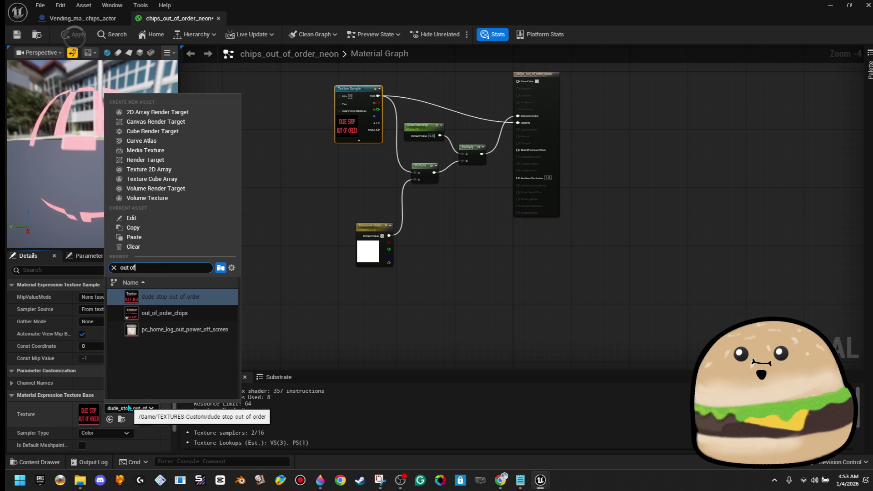
pyautogui.click(199, 317)
pyautogui.click(75, 38)
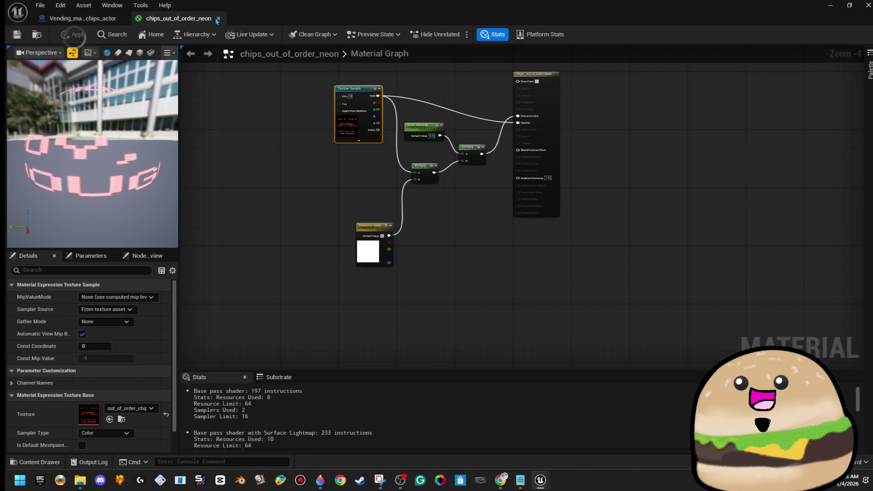
# Close the chips_out_of_order_neon editor and view the vending machine in the Blueprint viewport.
pyautogui.click(218, 18)
pyautogui.click(157, 52)
pyautogui.moveTo(248, 126)
pyautogui.mouseDown()
pyautogui.moveTo(364, 116)
pyautogui.moveTo(358, 187)
pyautogui.mouseUp()
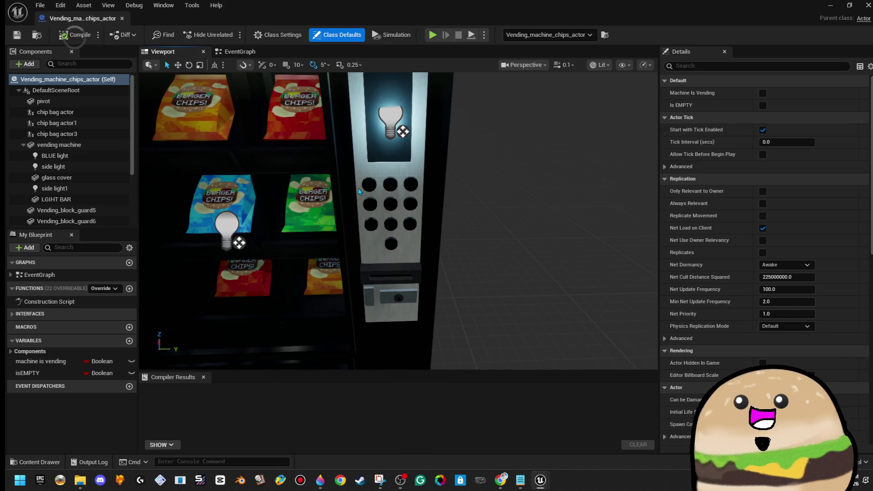
pyautogui.moveTo(373, 123)
pyautogui.mouseDown()
pyautogui.moveTo(369, 137)
pyautogui.moveTo(361, 126)
pyautogui.mouseUp()
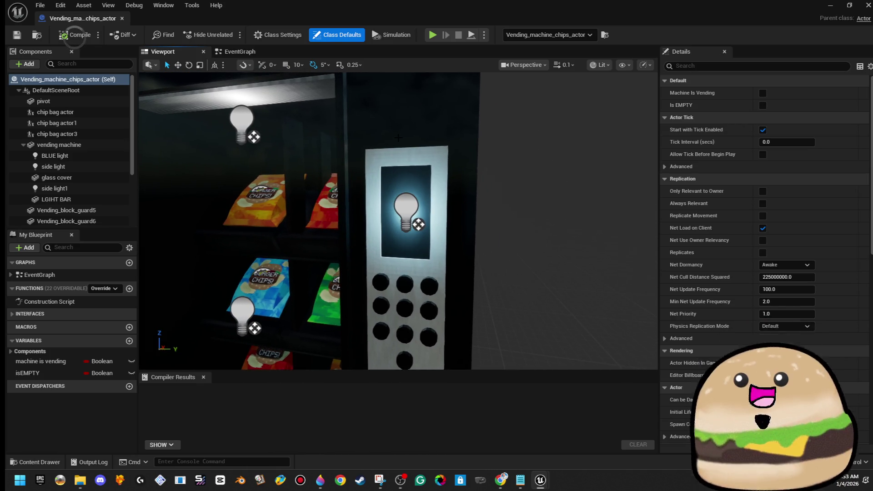
# Add a Plane component named OUT OF ORDER and slide it out beside the machine.
pyautogui.click(27, 64)
pyautogui.write('lane')
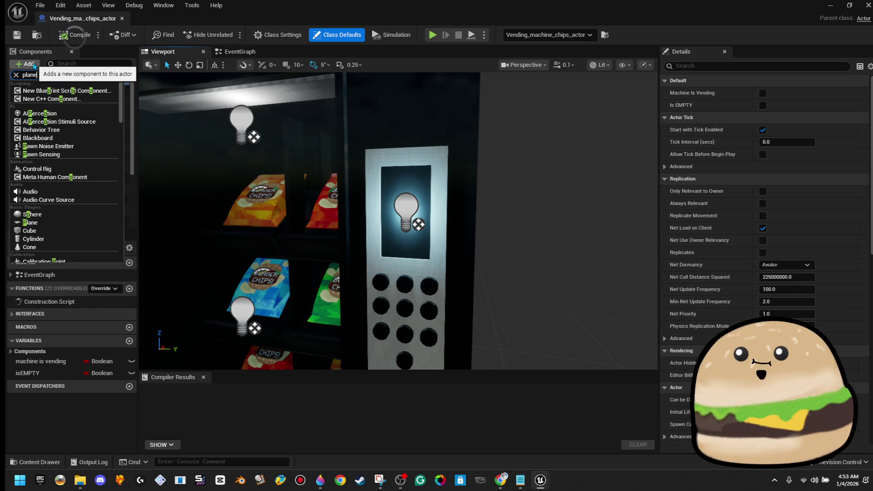
pyautogui.press('Return')
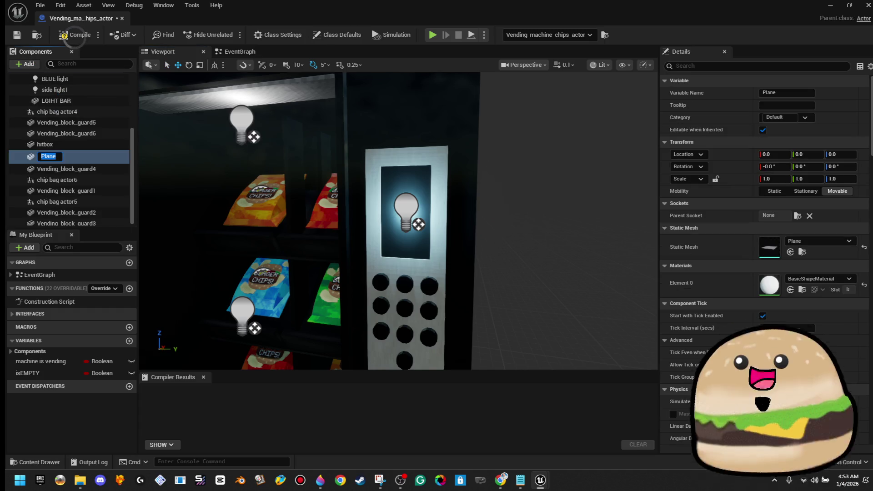
pyautogui.write('OUT OF ORDER')
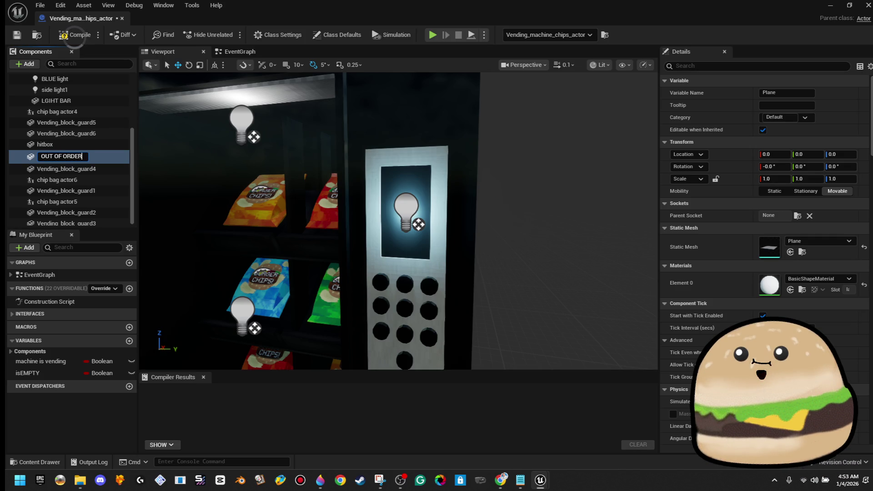
pyautogui.press('Return')
pyautogui.press('f')
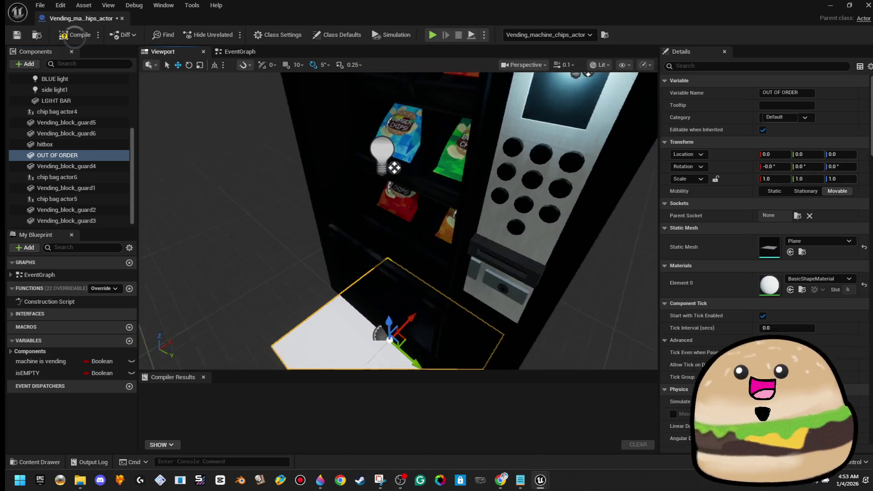
pyautogui.moveTo(423, 298); pyautogui.dragTo(344, 351)
# Set the OUT OF ORDER plane's material to chips_out_of_order_neon.
pyautogui.click(816, 281)
pyautogui.write('n')
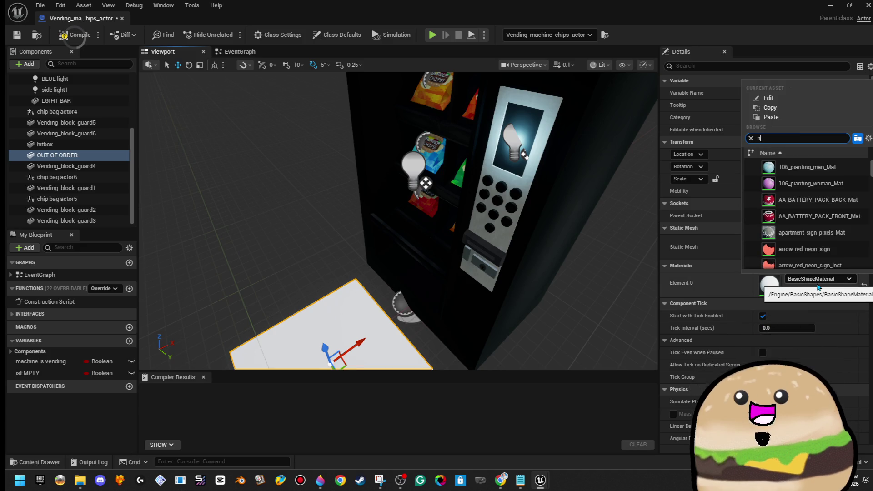
pyautogui.write('eon out')
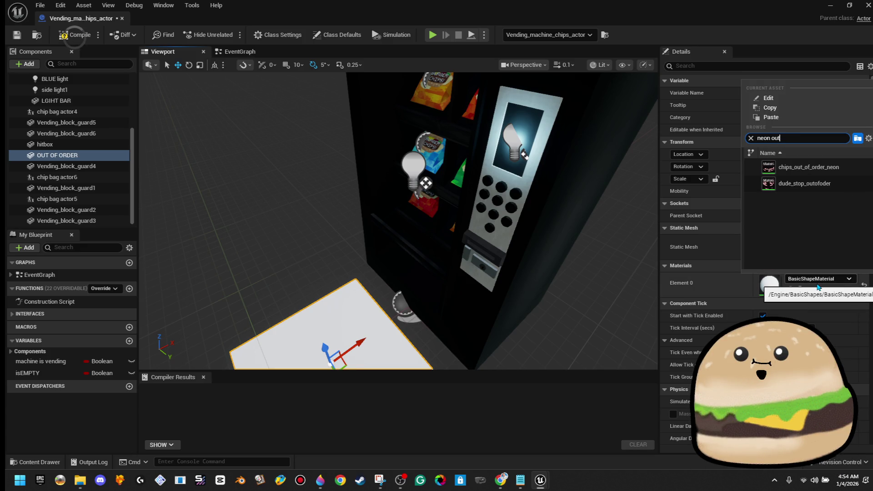
pyautogui.click(808, 167)
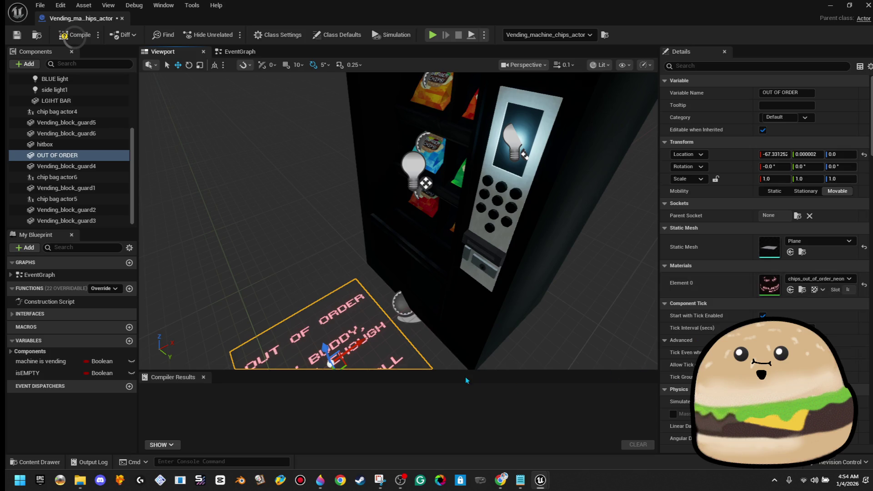
# Rotate the sign about 85 degrees, raise it, and slide it toward the machine.
pyautogui.press('e')
pyautogui.moveTo(362, 320)
pyautogui.mouseDown()
pyautogui.moveTo(381, 327)
pyautogui.moveTo(340, 331)
pyautogui.mouseUp()
pyautogui.press('w')
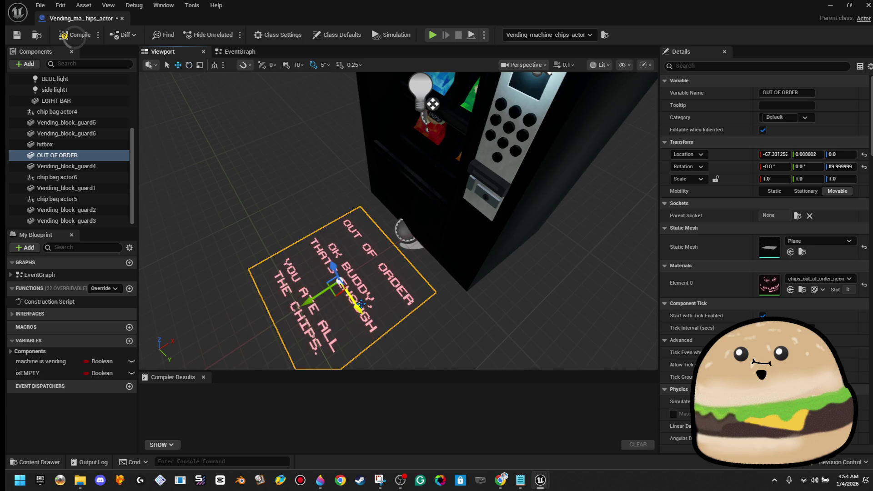
pyautogui.moveTo(332, 267); pyautogui.dragTo(342, 171)
pyautogui.moveTo(262, 309)
pyautogui.mouseDown()
pyautogui.moveTo(415, 264)
pyautogui.moveTo(463, 293)
pyautogui.mouseUp()
# Roll the sign 90 degrees to stand upright and shrink it to a small panel.
pyautogui.press('r')
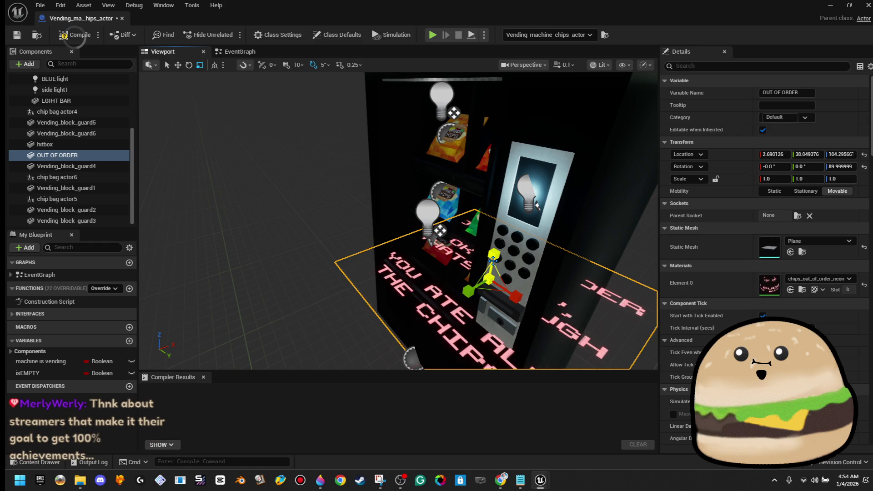
pyautogui.press('e')
pyautogui.moveTo(489, 262); pyautogui.dragTo(499, 233)
pyautogui.press('r')
pyautogui.press('f')
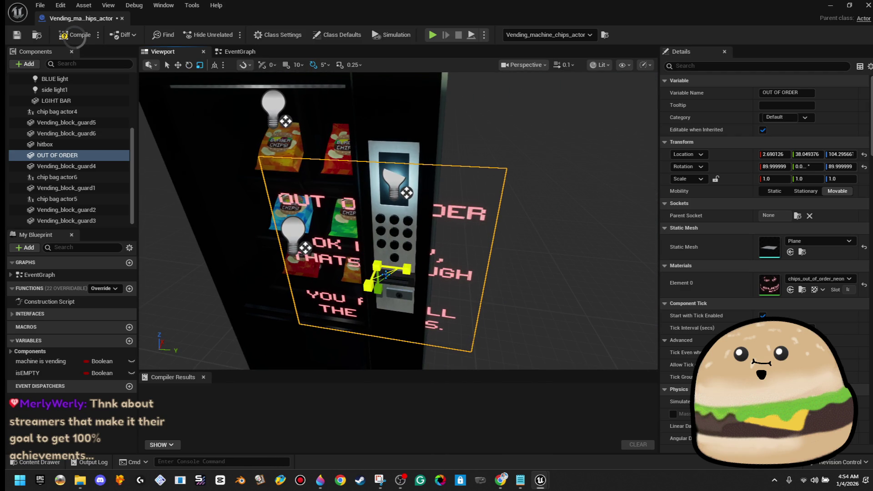
pyautogui.moveTo(381, 290); pyautogui.dragTo(406, 269)
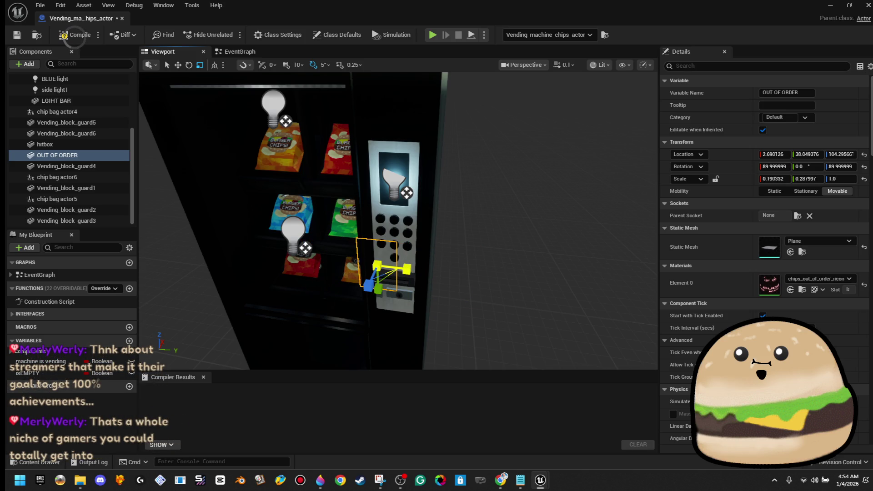
# Raise the sign toward the machine's display and shift it sideways over the screen.
pyautogui.press('w')
pyautogui.moveTo(381, 282); pyautogui.dragTo(387, 217)
pyautogui.scroll(5, 386, 216)
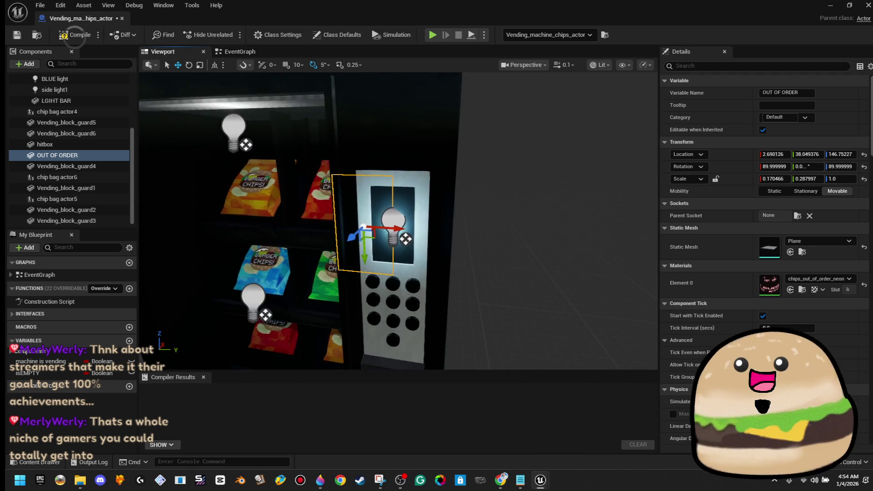
pyautogui.scroll(-5, 387, 217)
pyautogui.moveTo(381, 240); pyautogui.dragTo(406, 240)
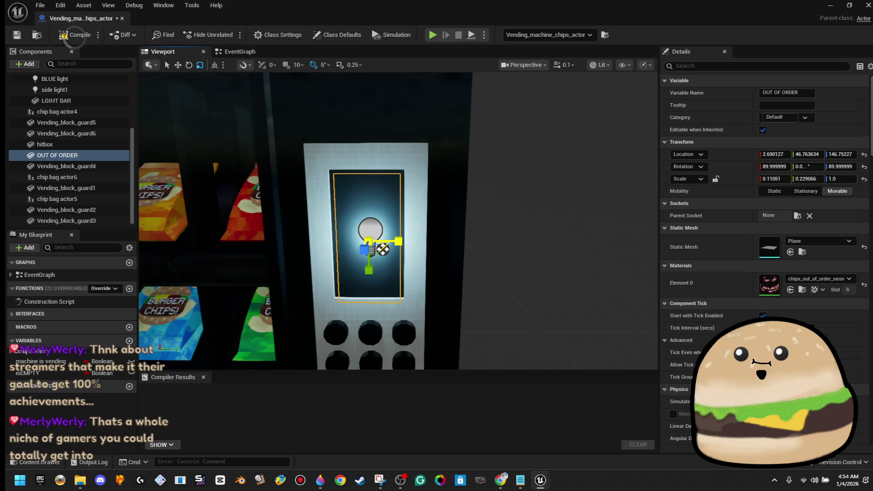
# Inspect the sign from the side and head-on, then widen it slightly.
pyautogui.moveTo(397, 262); pyautogui.dragTo(398, 262)
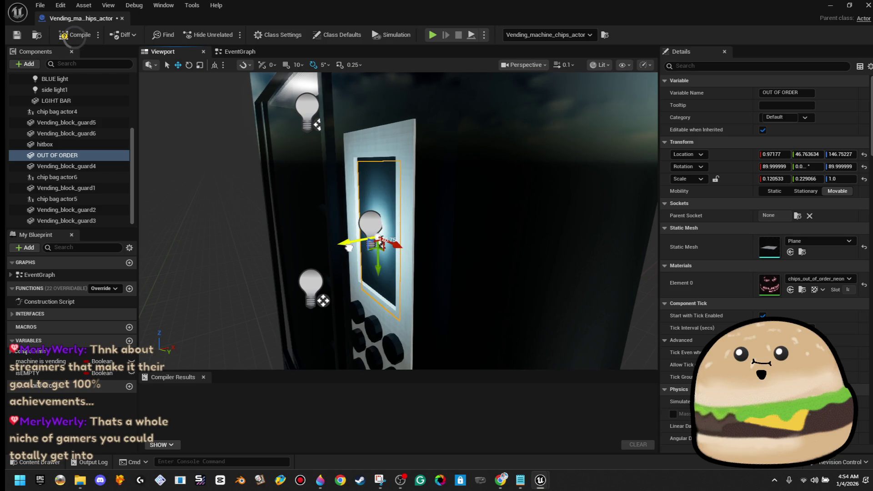
pyautogui.moveTo(347, 247); pyautogui.dragTo(347, 247)
pyautogui.moveTo(380, 283); pyautogui.dragTo(385, 270)
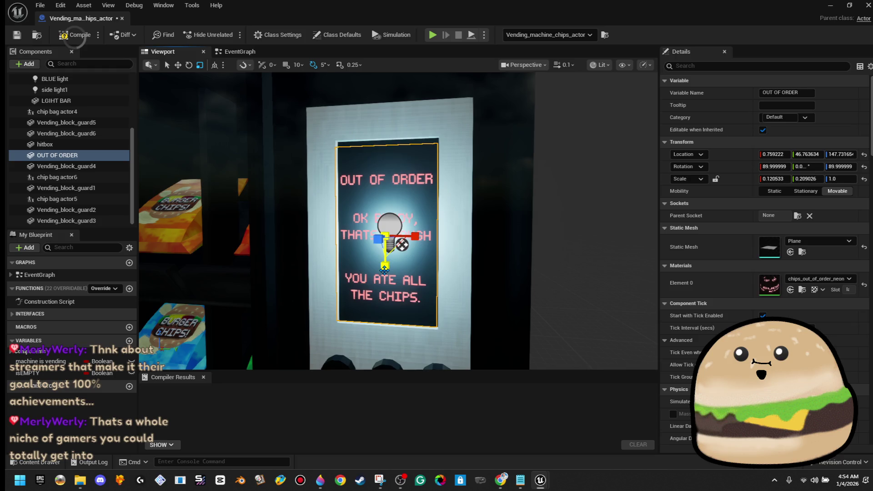
pyautogui.moveTo(415, 236); pyautogui.dragTo(418, 237)
# Nudge the OUT OF ORDER sign slightly sideways along Y, then select hitbox and compile.
pyautogui.click(406, 235)
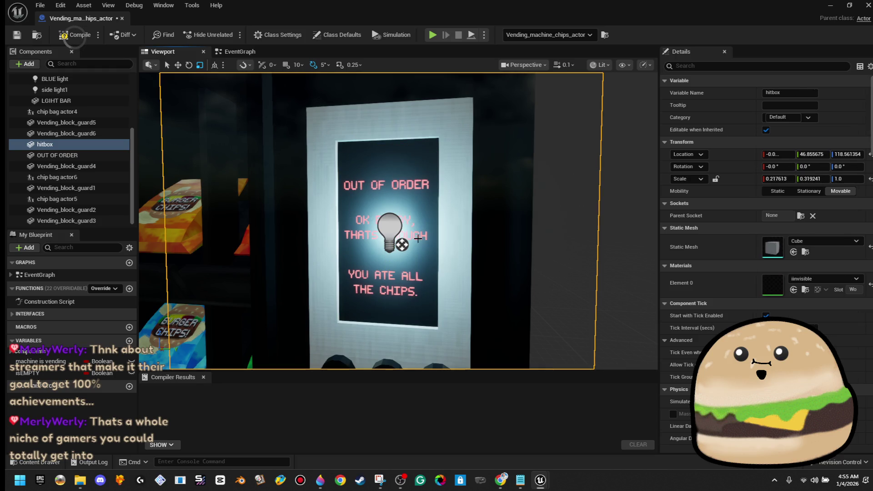
pyautogui.click(90, 155)
pyautogui.press('w')
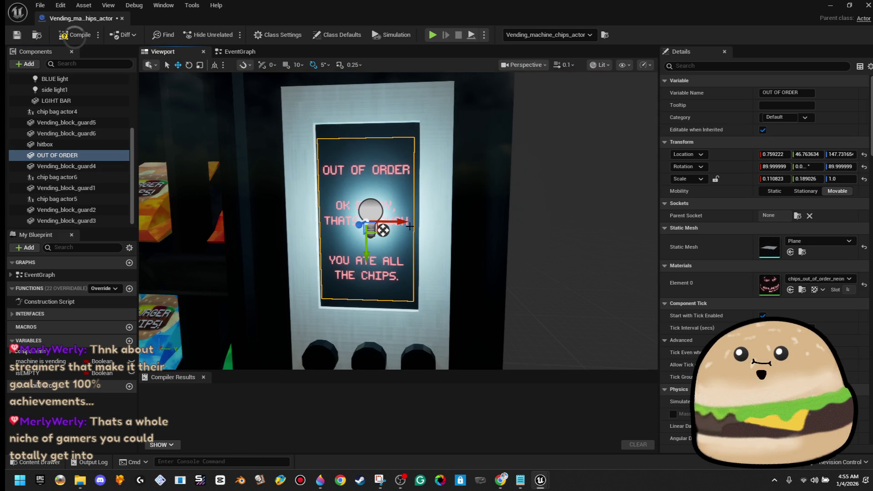
pyautogui.moveTo(404, 223); pyautogui.dragTo(405, 224)
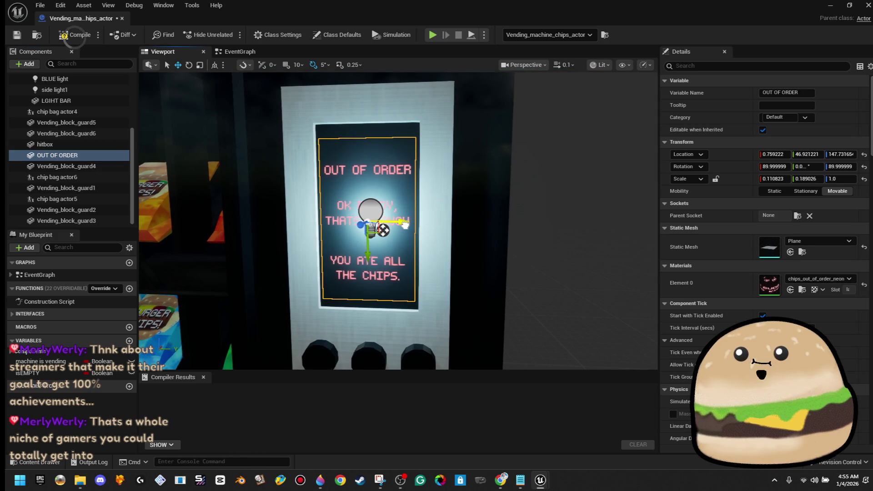
pyautogui.moveTo(449, 186); pyautogui.dragTo(390, 219)
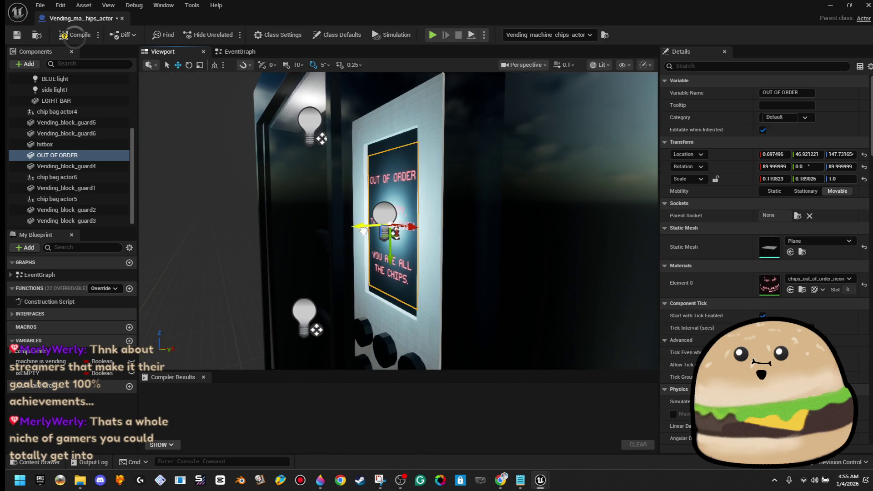
pyautogui.click(355, 196)
pyautogui.click(67, 36)
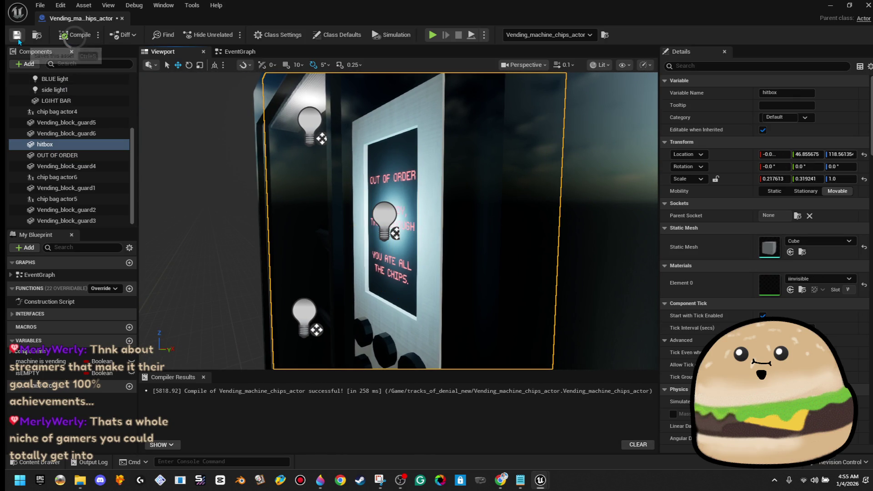
# In the EventGraph, add an OUT OF ORDER reference with a Set Hidden in Game node, then copy both.
pyautogui.click(251, 54)
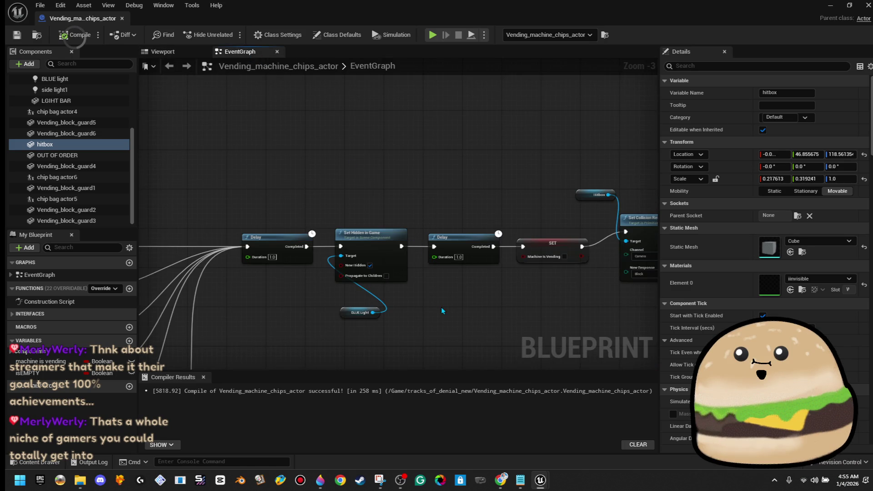
pyautogui.scroll(-6, 429, 259)
pyautogui.scroll(4, 339, 250)
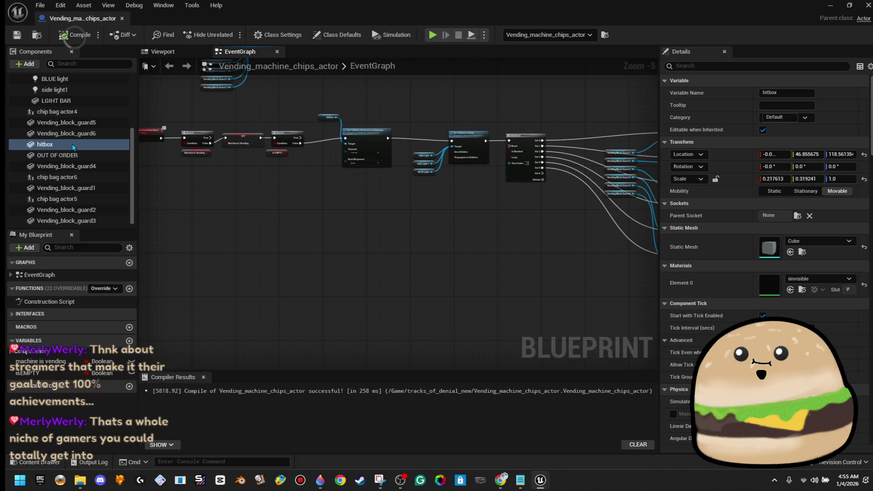
pyautogui.moveTo(57, 155)
pyautogui.mouseDown()
pyautogui.moveTo(347, 310)
pyautogui.moveTo(370, 307)
pyautogui.moveTo(389, 284)
pyautogui.mouseUp()
pyautogui.write('hidden')
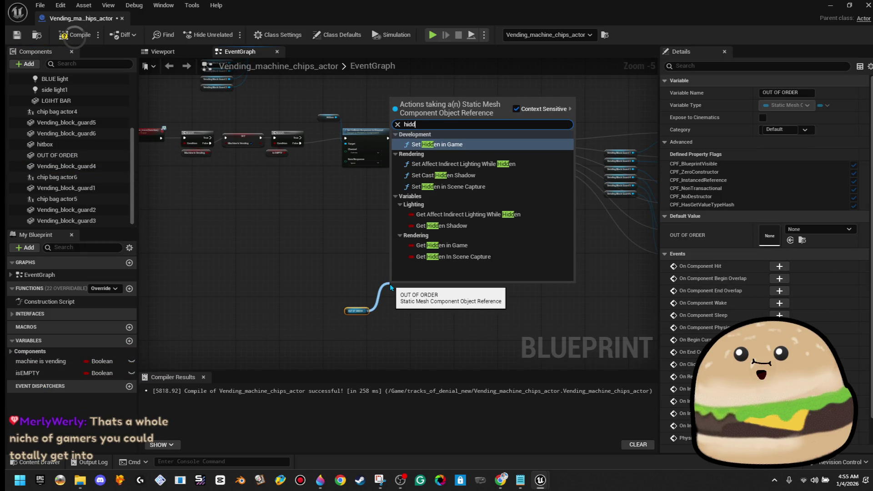
pyautogui.click(429, 144)
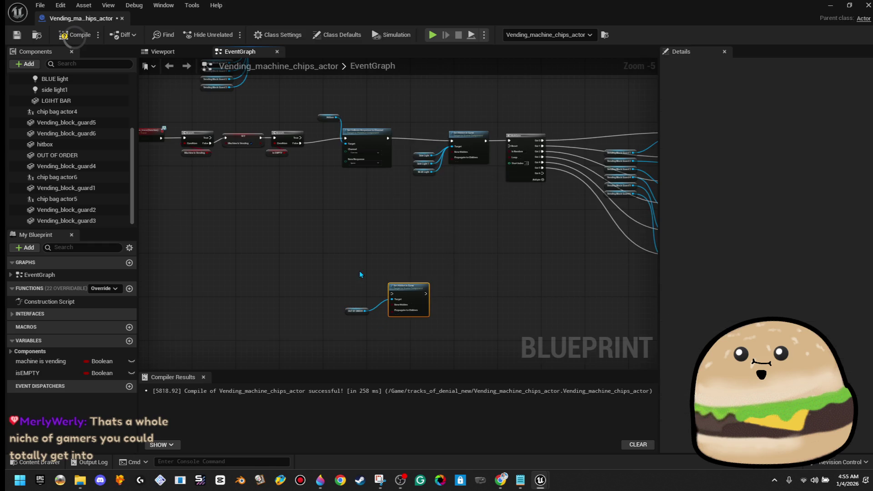
pyautogui.moveTo(362, 277); pyautogui.dragTo(409, 318)
pyautogui.rightClick(414, 296)
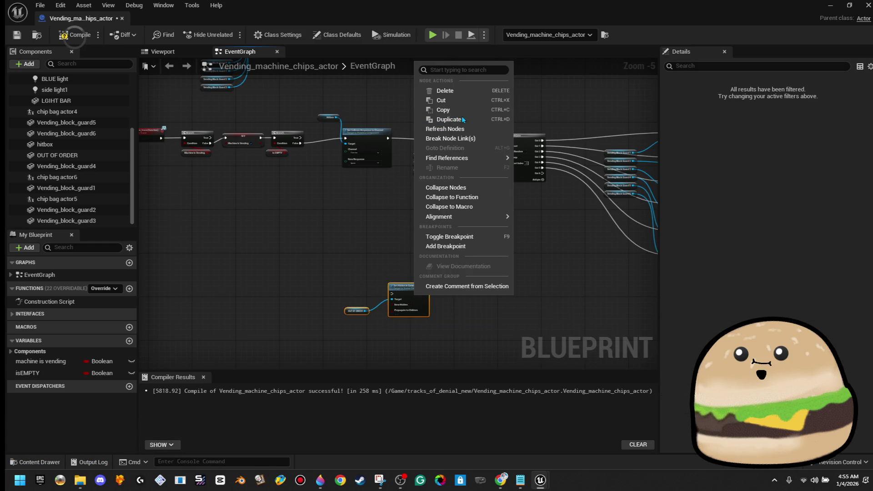
pyautogui.click(459, 110)
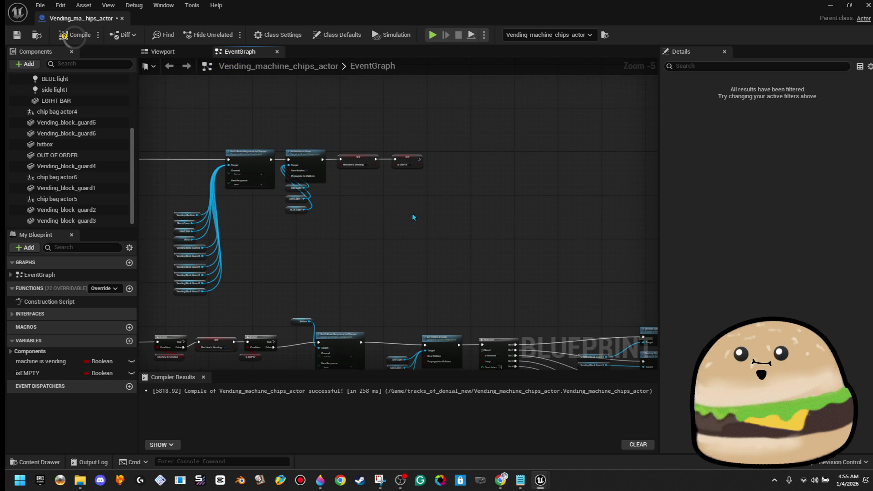
# Place another OUT OF ORDER reference below the lights' Set Hidden node and compile.
pyautogui.scroll(2, 259, 227)
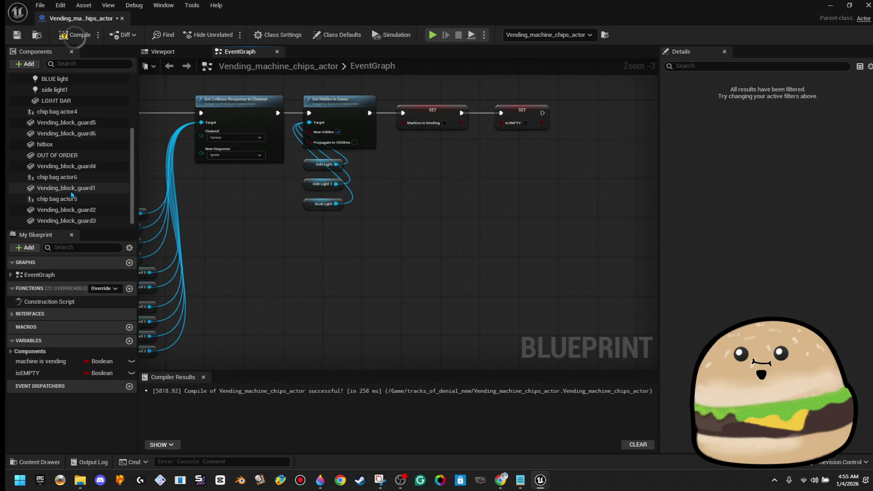
pyautogui.scroll(2, 86, 170)
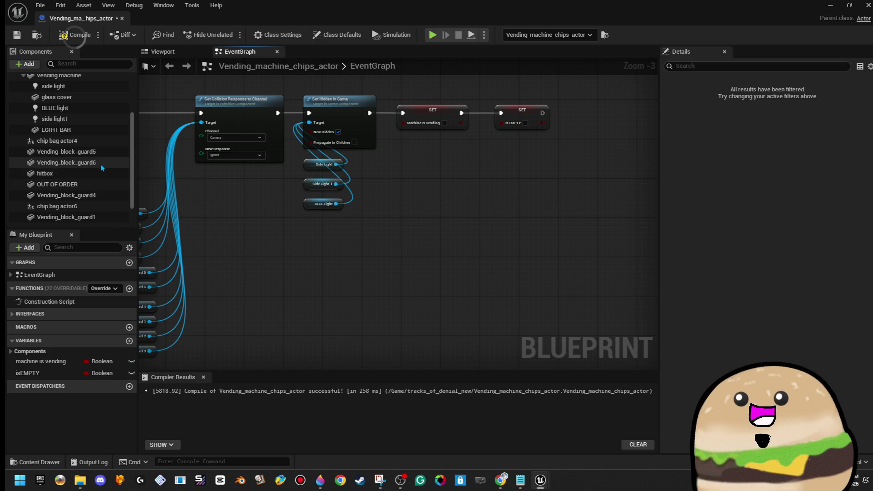
pyautogui.scroll(4, 103, 170)
pyautogui.scroll(-3, 114, 173)
pyautogui.moveTo(114, 172)
pyautogui.mouseDown()
pyautogui.moveTo(280, 121)
pyautogui.moveTo(300, 128)
pyautogui.moveTo(293, 133)
pyautogui.mouseUp()
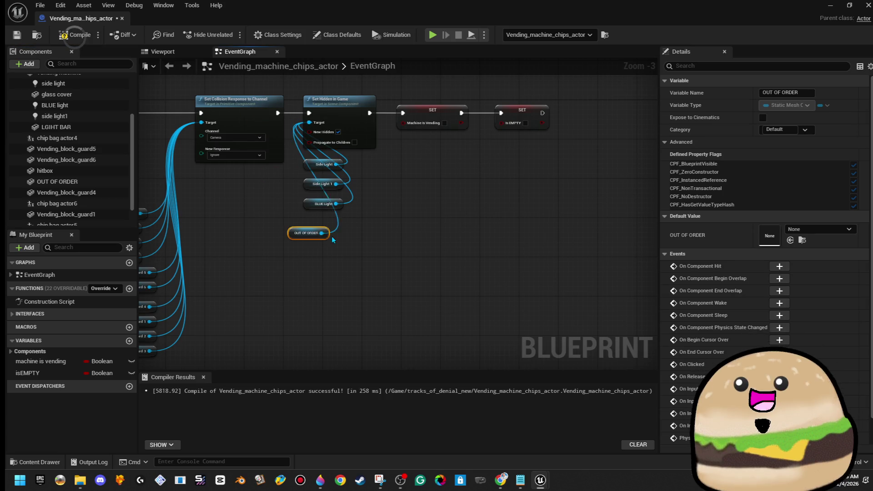
pyautogui.moveTo(325, 234); pyautogui.dragTo(343, 232)
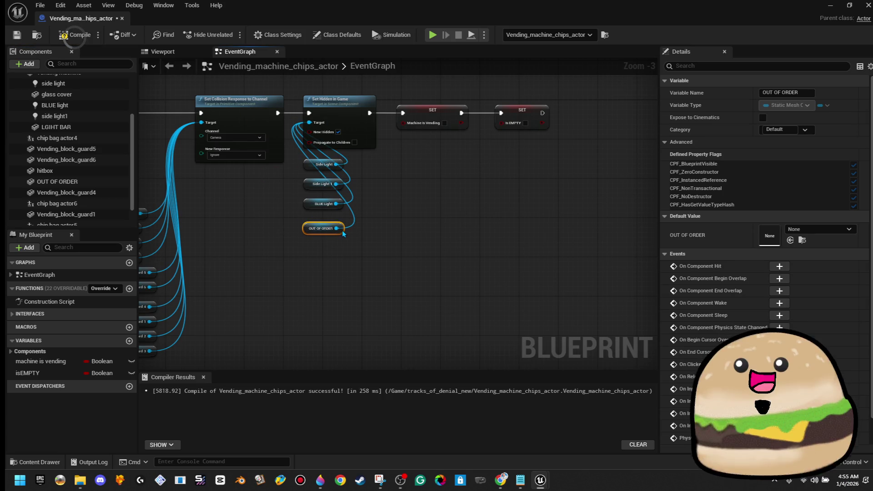
pyautogui.click(60, 39)
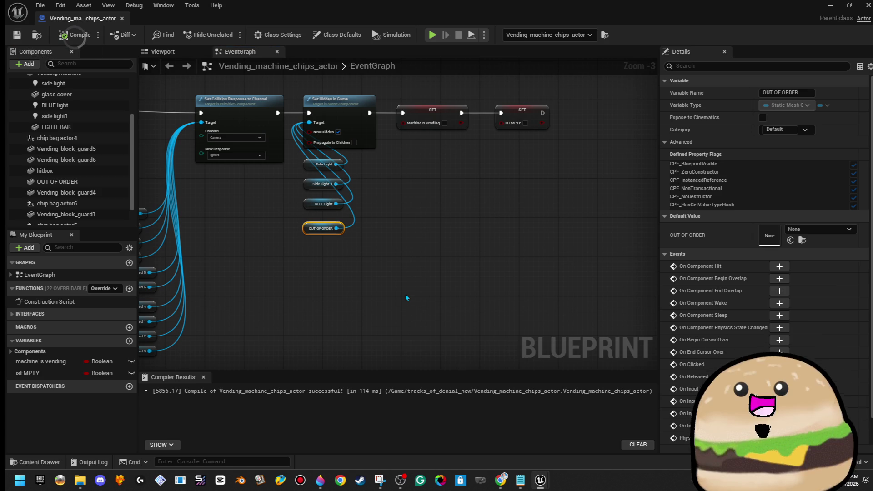
pyautogui.scroll(-2, 397, 298)
pyautogui.moveTo(399, 299); pyautogui.dragTo(454, 238)
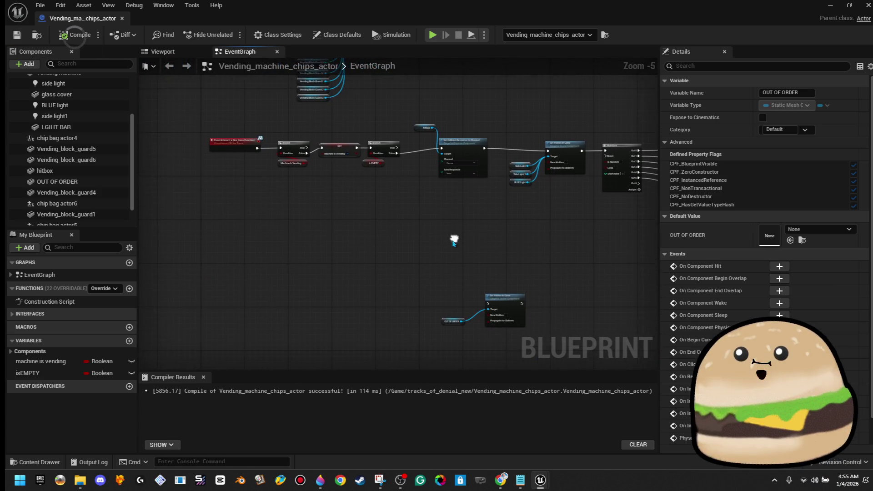
# Connect the Branch's True output to the OUT OF ORDER Set Hidden node.
pyautogui.moveTo(393, 153); pyautogui.dragTo(487, 307)
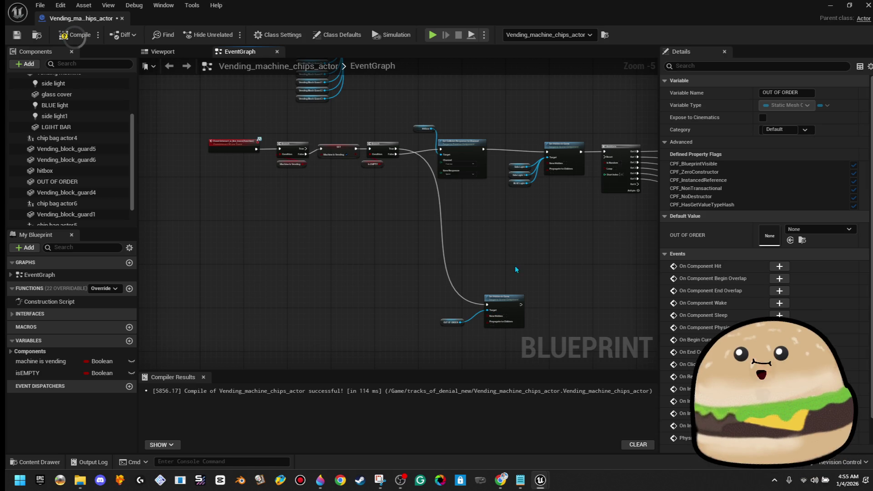
pyautogui.moveTo(515, 236); pyautogui.dragTo(460, 269)
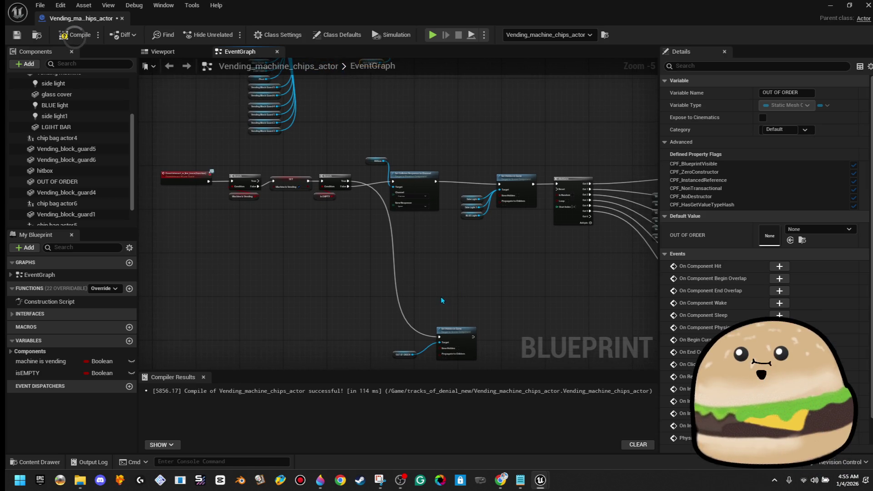
pyautogui.scroll(2, 360, 212)
pyautogui.scroll(-1, 403, 227)
pyautogui.moveTo(404, 227)
pyautogui.mouseDown()
pyautogui.moveTo(398, 185)
pyautogui.moveTo(426, 214)
pyautogui.mouseUp()
pyautogui.moveTo(321, 222); pyautogui.dragTo(286, 199)
# Chain a 2-second Delay after the sign's hide node.
pyautogui.moveTo(368, 292)
pyautogui.mouseDown()
pyautogui.moveTo(356, 293)
pyautogui.moveTo(430, 294)
pyautogui.mouseUp()
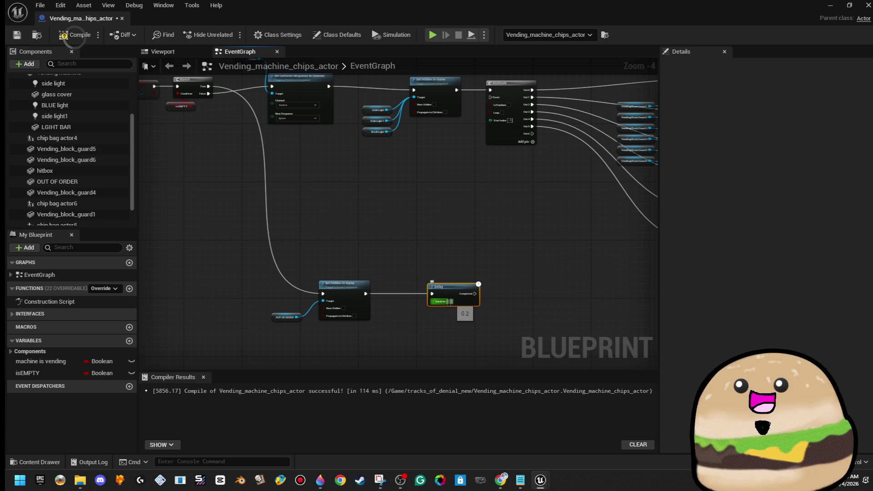
pyautogui.write('2')
pyautogui.click(495, 291)
pyautogui.moveTo(495, 294); pyautogui.dragTo(427, 305)
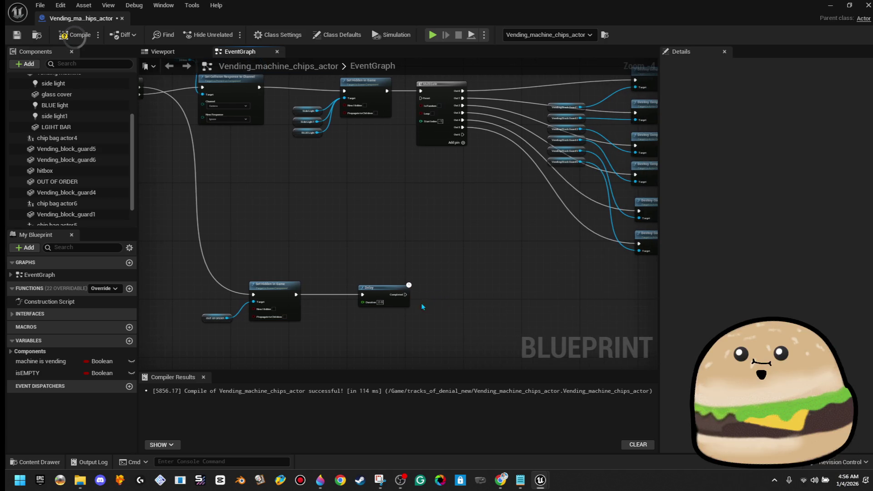
# Copy the existing Delay, vending SET, hitbox and Set Collision nodes.
pyautogui.moveTo(215, 329); pyautogui.dragTo(216, 330)
pyautogui.rightClick(272, 293)
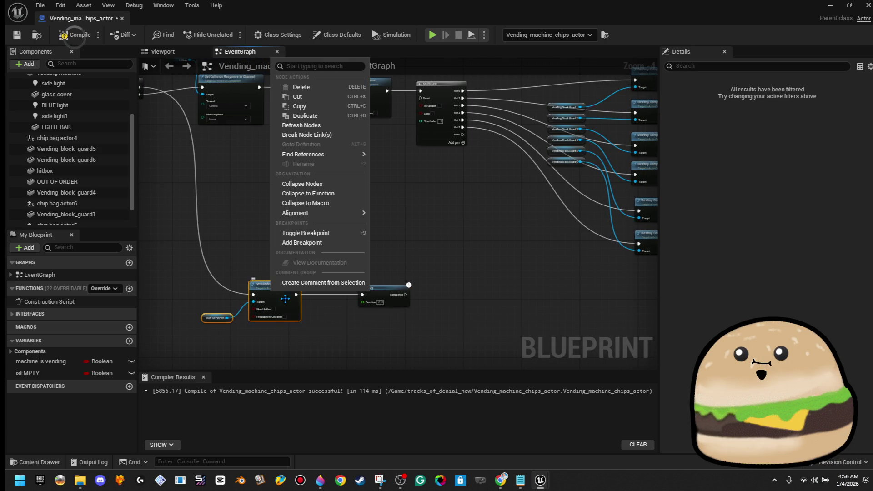
pyautogui.click(333, 107)
pyautogui.moveTo(333, 107)
pyautogui.mouseDown()
pyautogui.moveTo(246, 220)
pyautogui.moveTo(140, 308)
pyautogui.mouseUp()
pyautogui.scroll(2, 376, 285)
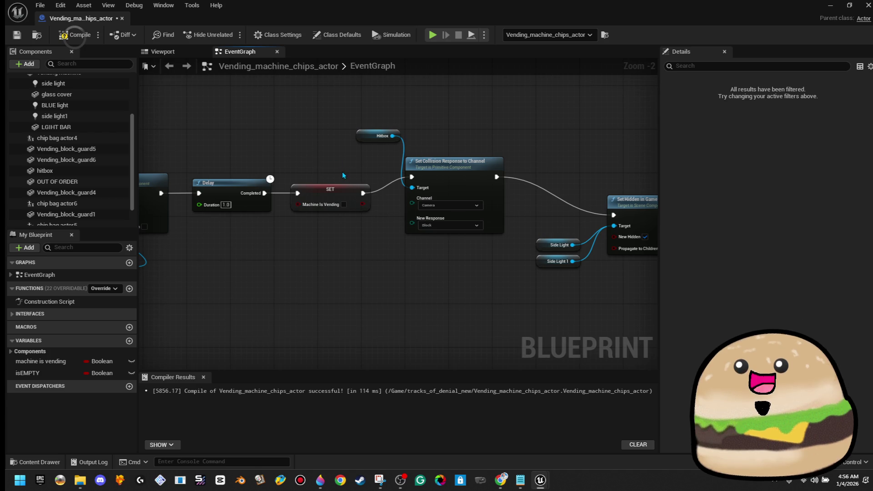
pyautogui.scroll(-2, 345, 167)
pyautogui.moveTo(275, 127)
pyautogui.mouseDown()
pyautogui.moveTo(512, 230)
pyautogui.moveTo(517, 243)
pyautogui.moveTo(485, 257)
pyautogui.moveTo(422, 257)
pyautogui.mouseUp()
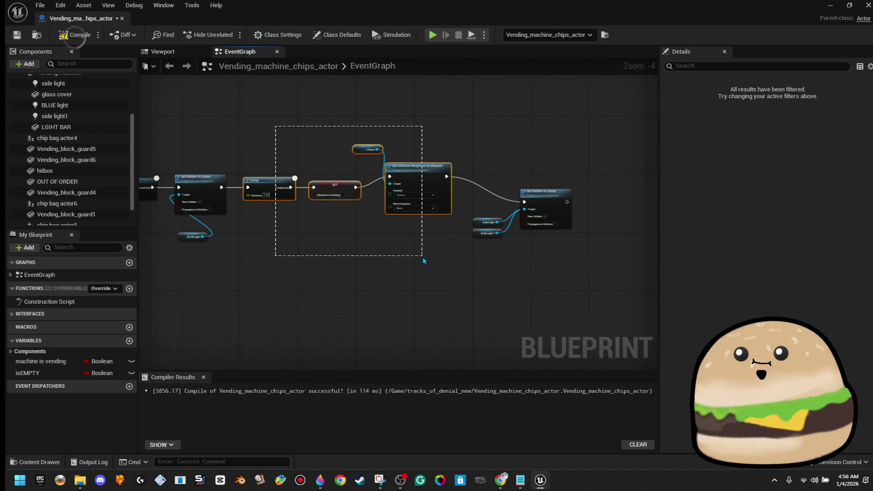
pyautogui.rightClick(423, 190)
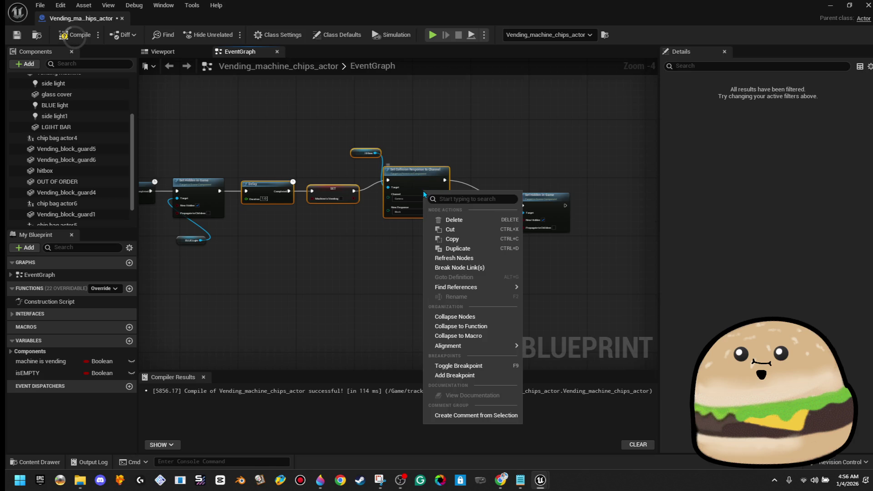
pyautogui.click(457, 238)
# Paste the copied nodes after the new Delay and delete the extra Delay node.
pyautogui.scroll(-3, 440, 251)
pyautogui.scroll(2, 571, 201)
pyautogui.scroll(1, 384, 251)
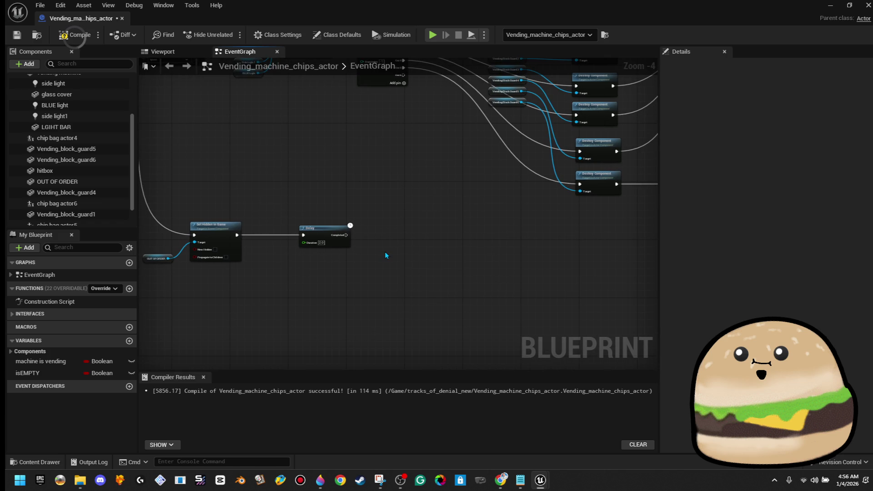
pyautogui.hotkey('ctrl', 'v')
pyautogui.moveTo(381, 274); pyautogui.dragTo(432, 241)
pyautogui.click(312, 233)
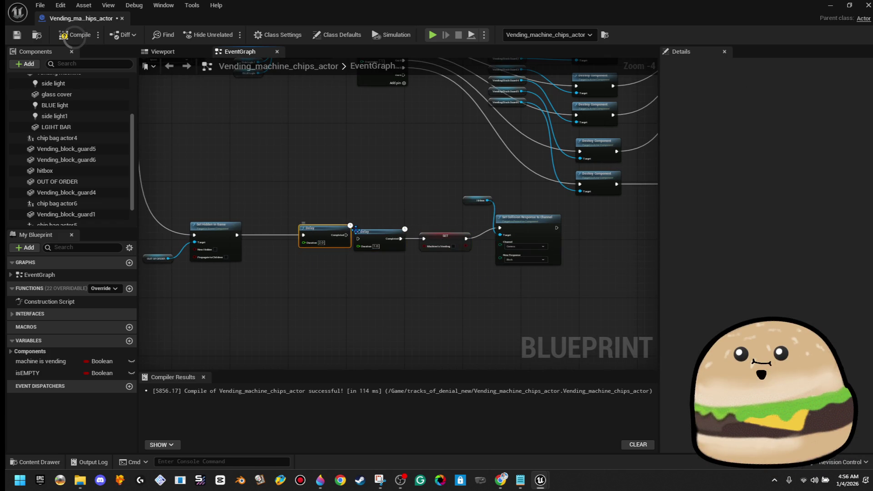
pyautogui.press('Delete')
pyautogui.write('2')
# Move the pasted collision chain next to the hide node and return to the level editor.
pyautogui.moveTo(350, 169)
pyautogui.mouseDown()
pyautogui.moveTo(468, 244)
pyautogui.moveTo(516, 261)
pyautogui.mouseUp()
pyautogui.moveTo(517, 231)
pyautogui.mouseDown()
pyautogui.moveTo(436, 221)
pyautogui.moveTo(445, 227)
pyautogui.mouseUp()
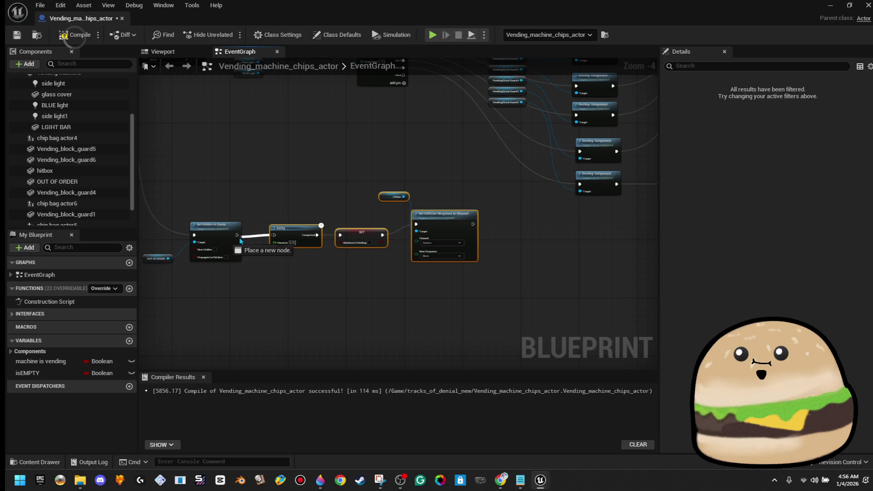
pyautogui.click(258, 166)
pyautogui.click(13, 36)
pyautogui.hotkey('alt', 'Tab')
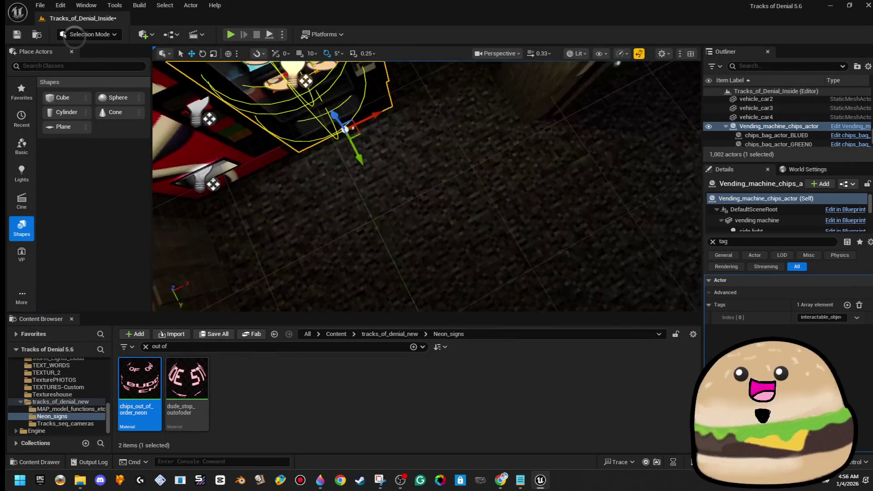
# Play the level fullscreen from a floor spot, walk to the vending machines, then stop the session.
pyautogui.rightClick(486, 167)
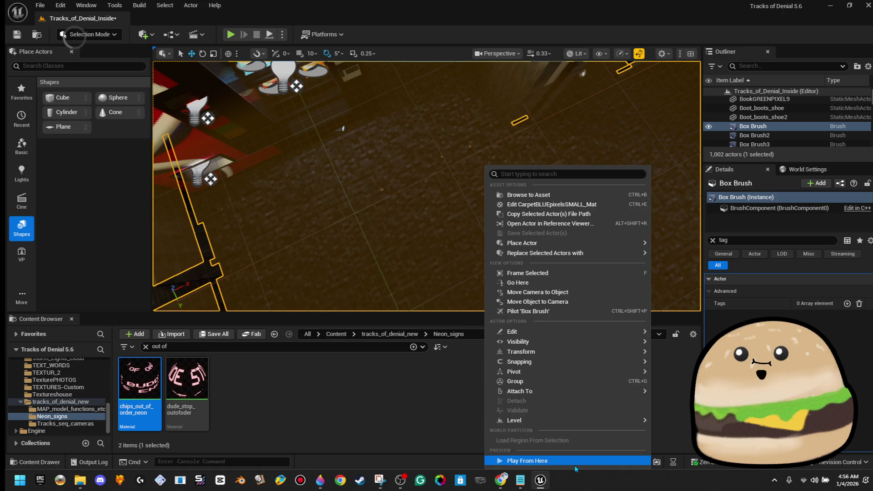
pyautogui.click(574, 461)
pyautogui.press('F11')
pyautogui.press('w')
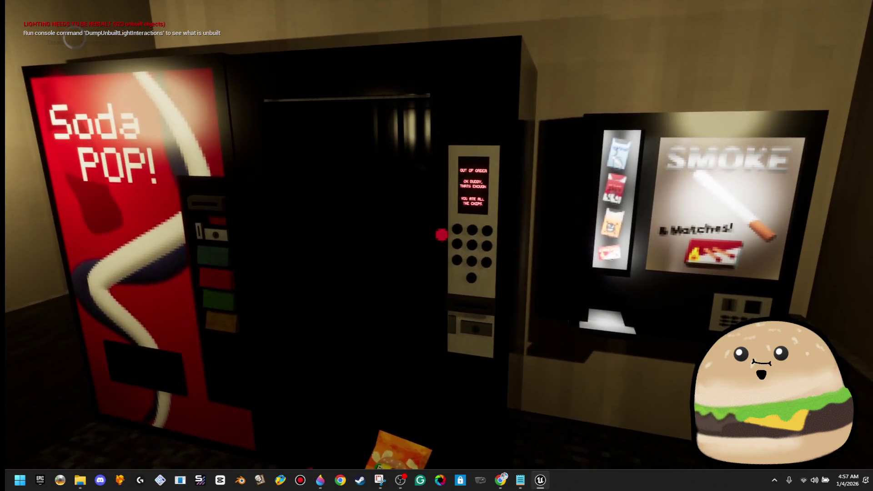
pyautogui.press('Escape')
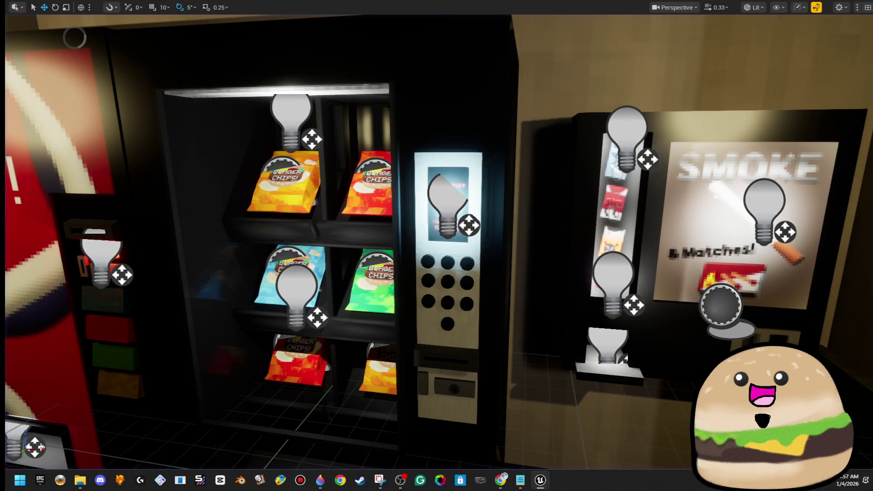
pyautogui.rightClick(365, 90)
# Open the chips machine Blueprint and copy the Set Hidden in Game and OUT OF ORDER nodes.
pyautogui.click(406, 130)
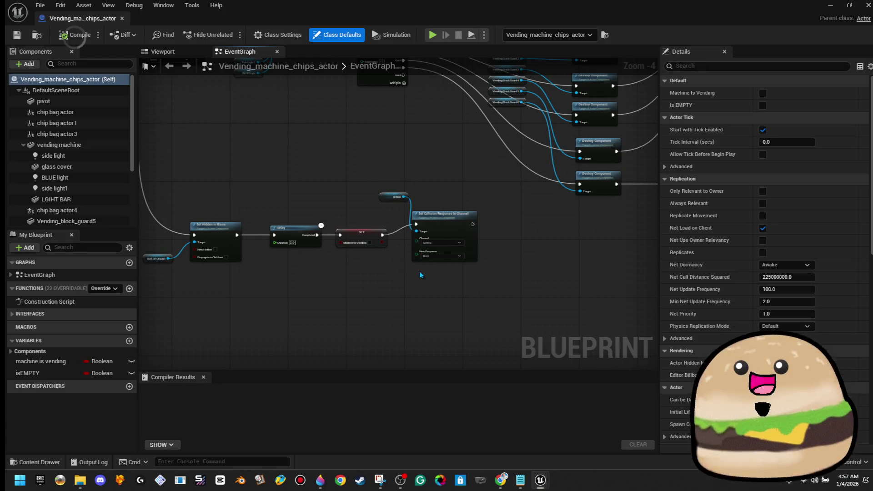
pyautogui.scroll(2, 419, 271)
pyautogui.moveTo(361, 151)
pyautogui.mouseDown()
pyautogui.moveTo(444, 201)
pyautogui.moveTo(454, 225)
pyautogui.mouseUp()
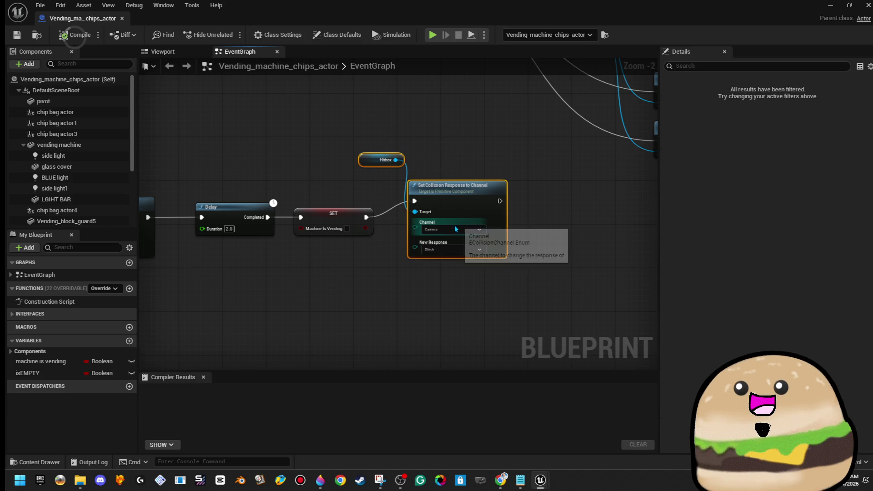
pyautogui.click(448, 294)
pyautogui.moveTo(345, 293); pyautogui.dragTo(562, 293)
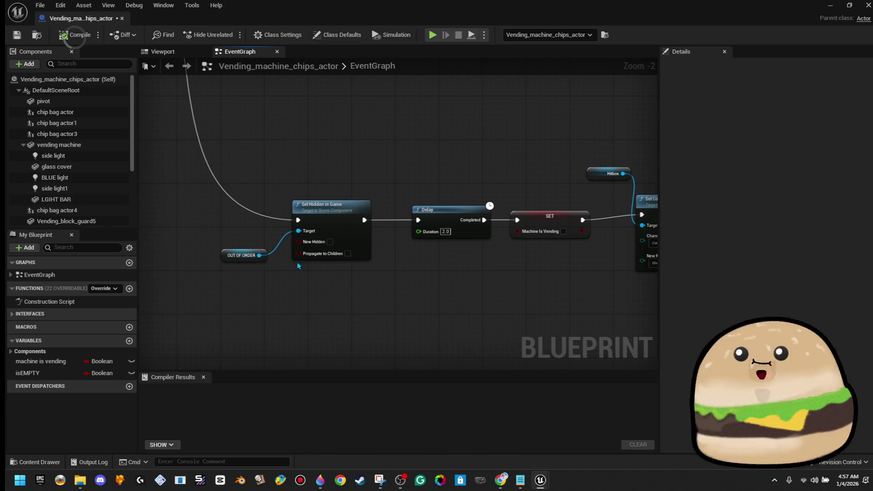
pyautogui.moveTo(342, 229); pyautogui.dragTo(341, 220)
pyautogui.rightClick(341, 220)
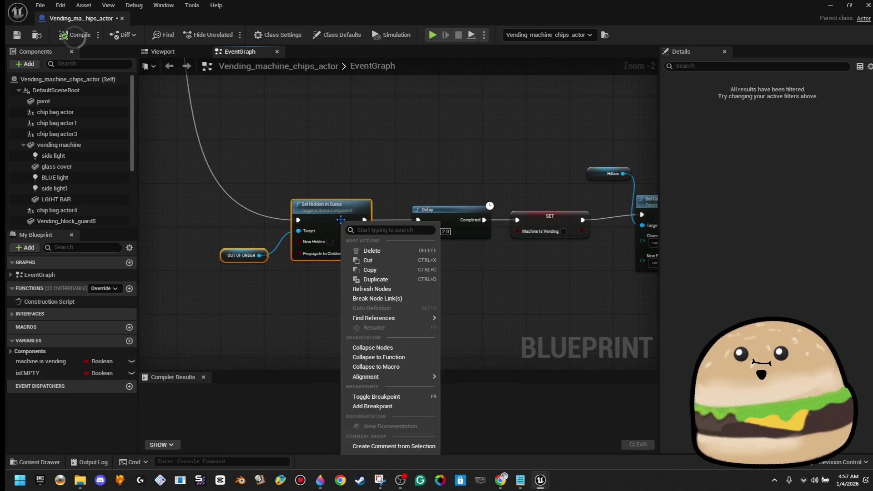
pyautogui.click(377, 270)
# Shift the Hitbox, SET and Set Collision nodes aside to open a gap after the Delay.
pyautogui.moveTo(543, 265); pyautogui.dragTo(426, 274)
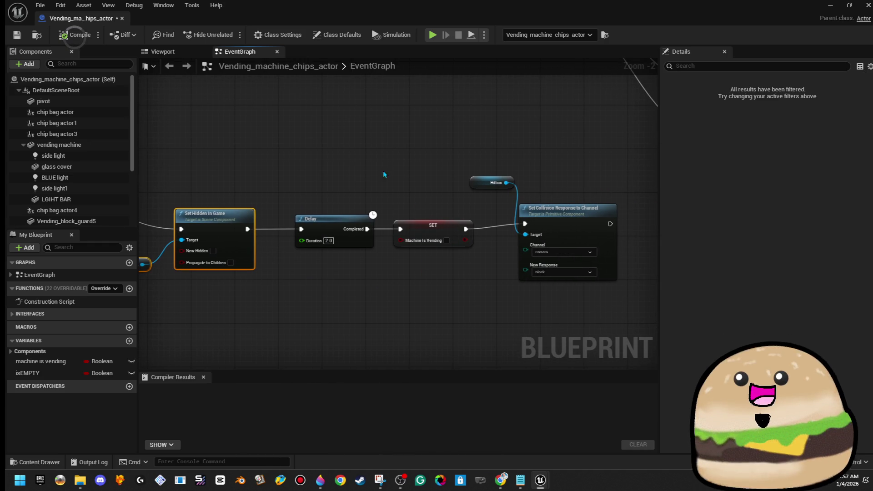
pyautogui.moveTo(563, 283); pyautogui.dragTo(593, 277)
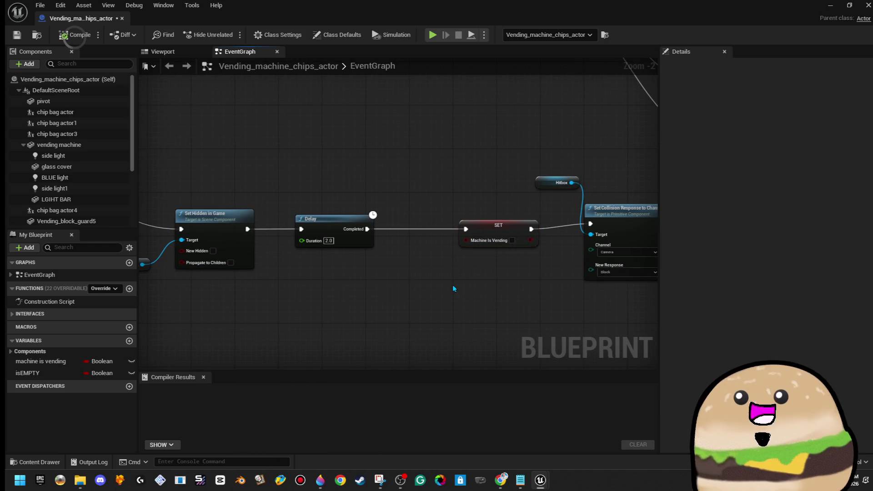
pyautogui.scroll(-3, 452, 284)
pyautogui.moveTo(454, 219); pyautogui.dragTo(533, 287)
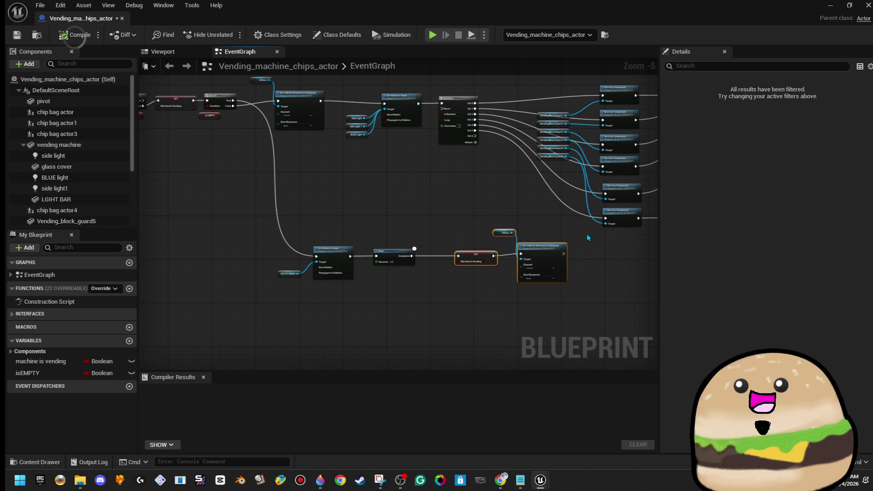
pyautogui.moveTo(290, 276); pyautogui.dragTo(290, 315)
pyautogui.click(454, 278)
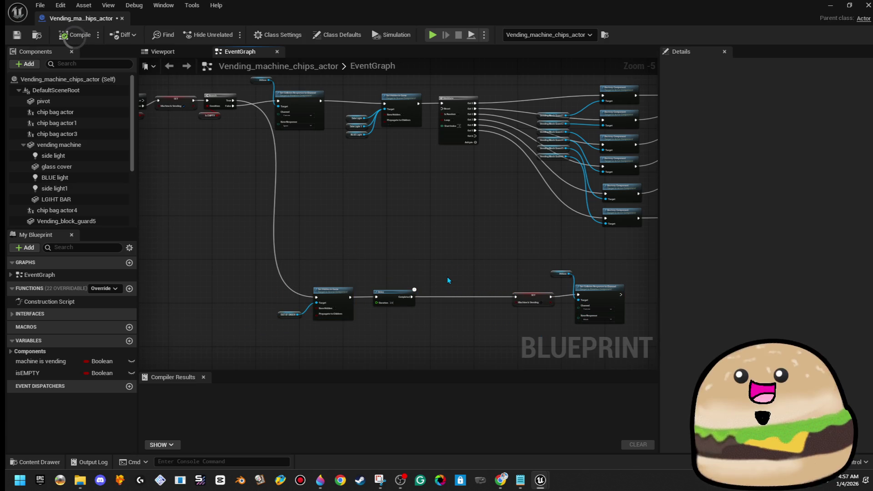
# Place the pasted Set Hidden in Game node with its OUT OF ORDER reference after the Delay.
pyautogui.scroll(4, 448, 280)
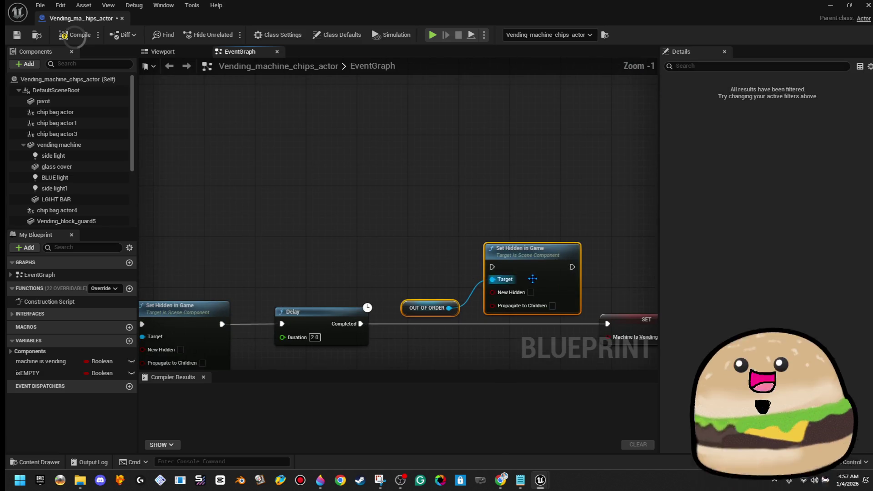
pyautogui.click(444, 356)
pyautogui.moveTo(445, 272); pyautogui.dragTo(491, 302)
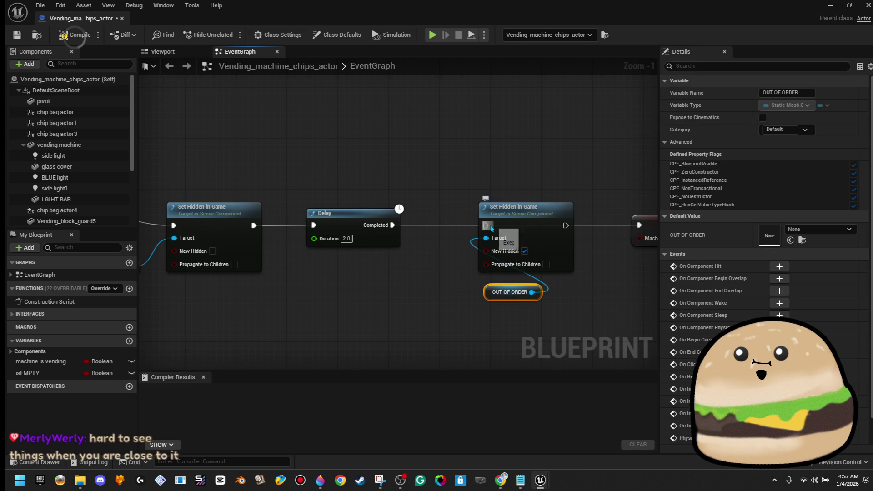
pyautogui.moveTo(485, 177); pyautogui.dragTo(428, 215)
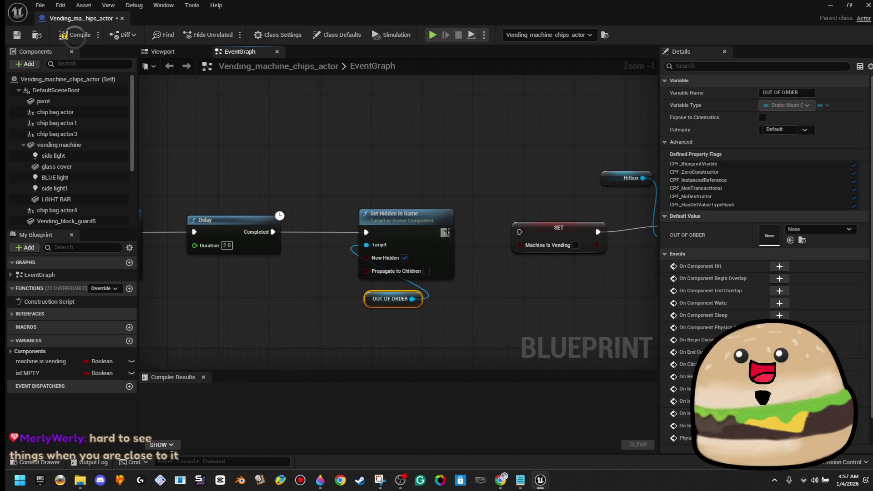
# Compile the Blueprint and close its editor.
pyautogui.click(87, 40)
pyautogui.scroll(-3, 363, 156)
pyautogui.moveTo(383, 157)
pyautogui.mouseDown()
pyautogui.moveTo(522, 292)
pyautogui.moveTo(540, 355)
pyautogui.moveTo(475, 191)
pyautogui.mouseUp()
pyautogui.click(75, 34)
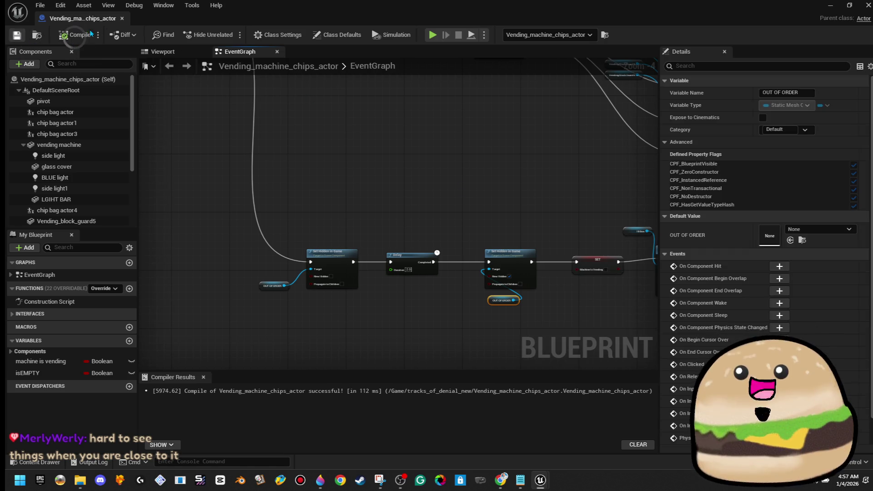
pyautogui.click(122, 18)
pyautogui.scroll(3, 466, 259)
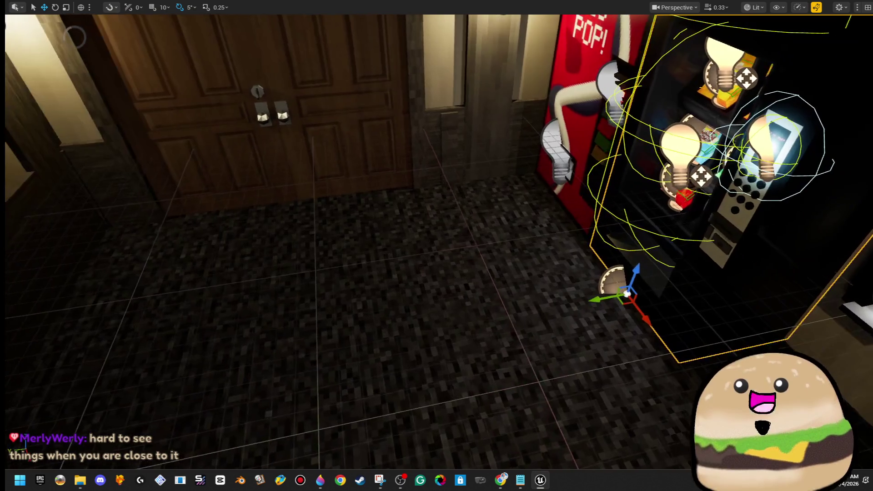
# Play from a floor spot and buy chips repeatedly until the chips machine empties.
pyautogui.rightClick(476, 338)
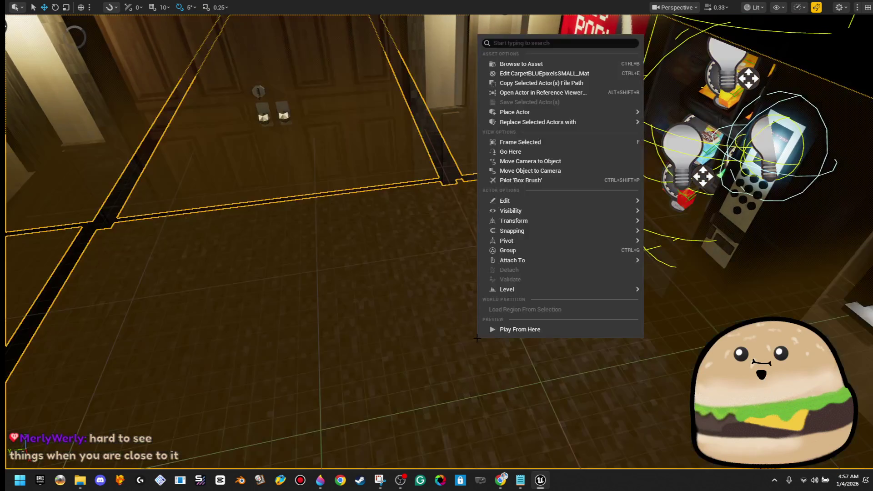
pyautogui.click(543, 330)
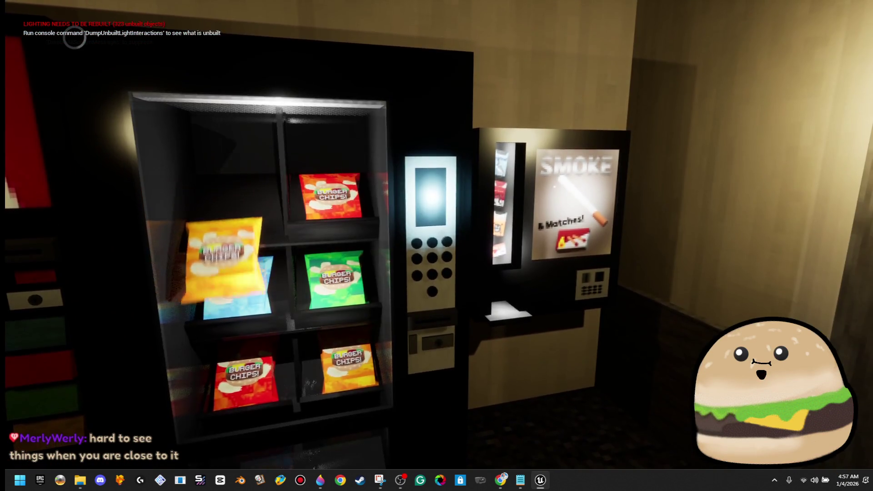
pyautogui.press('e')
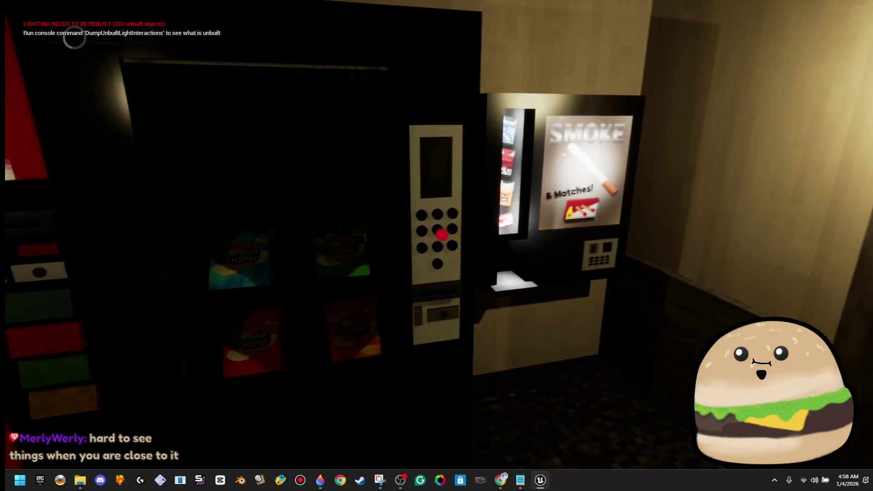
pyautogui.press('e')
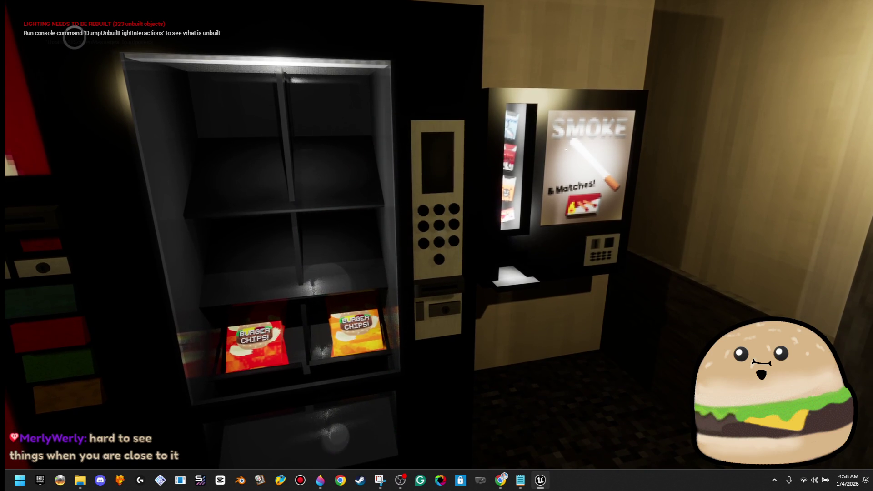
pyautogui.press('e')
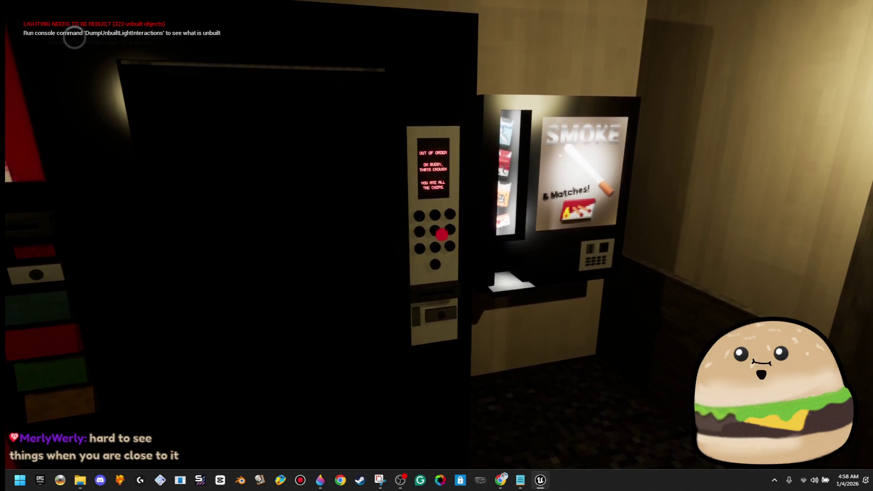
# Buy a soda can, check the out-of-order response, and pick up the chip bags.
pyautogui.press('w')
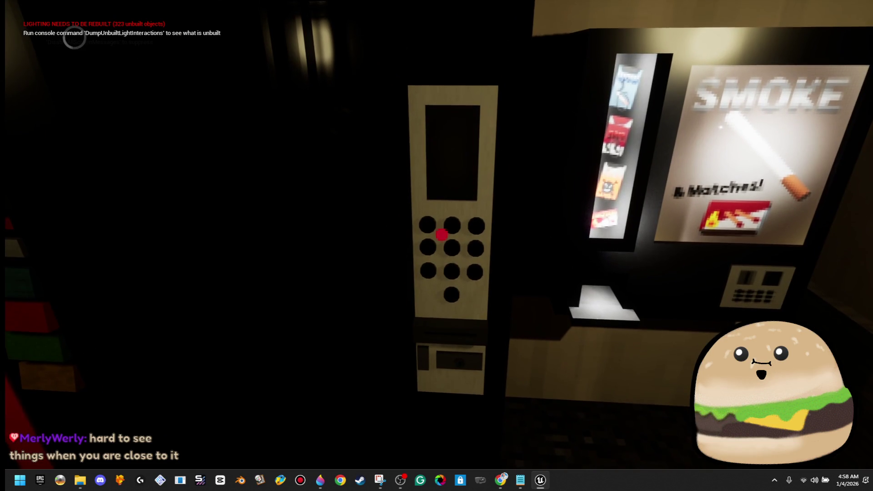
pyautogui.press('s')
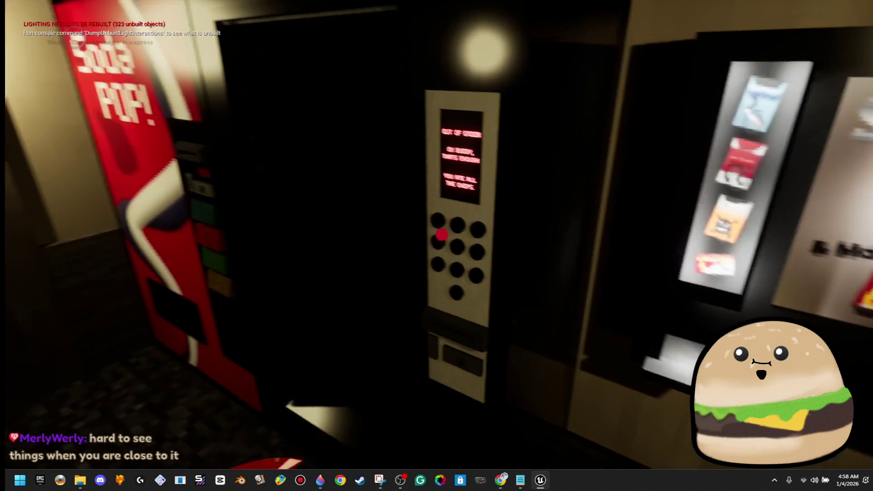
pyautogui.press('w')
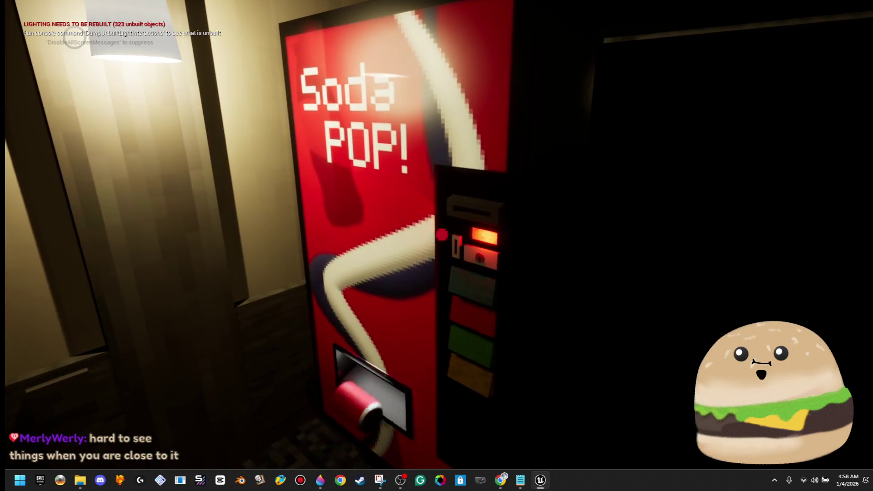
pyautogui.press('e')
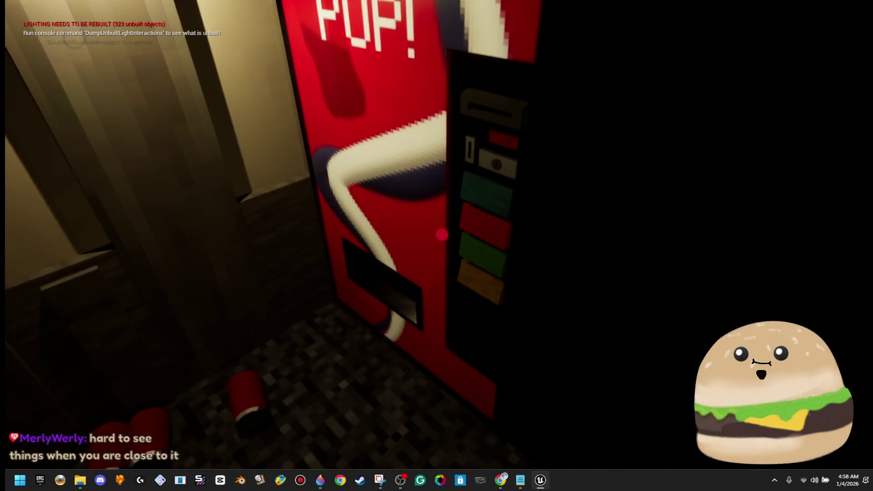
pyautogui.press('e')
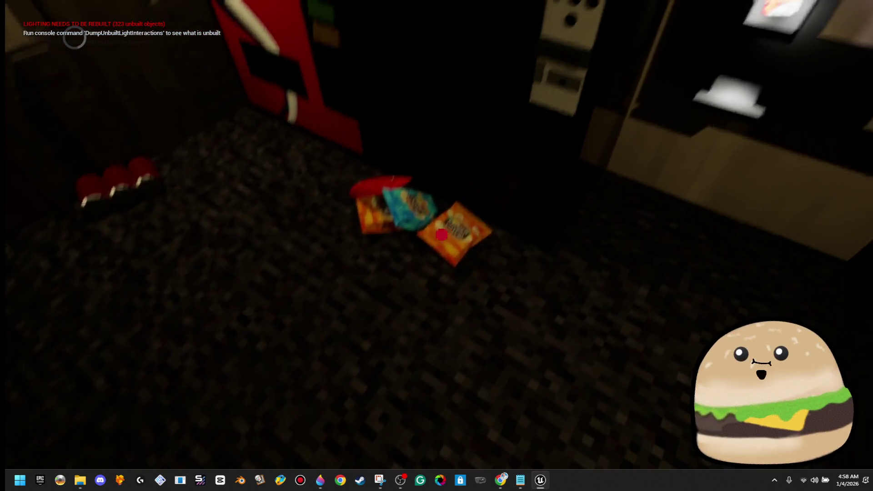
pyautogui.press('e')
pyautogui.press('e')
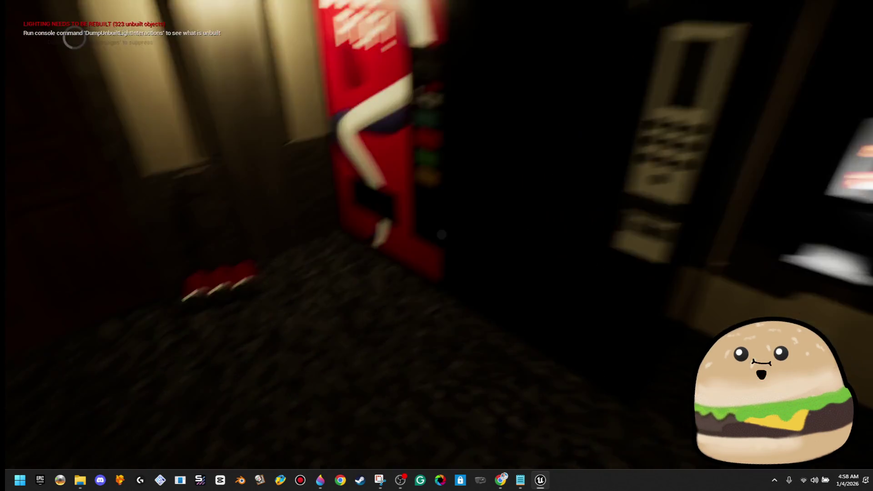
pyautogui.press('e')
pyautogui.press('e')
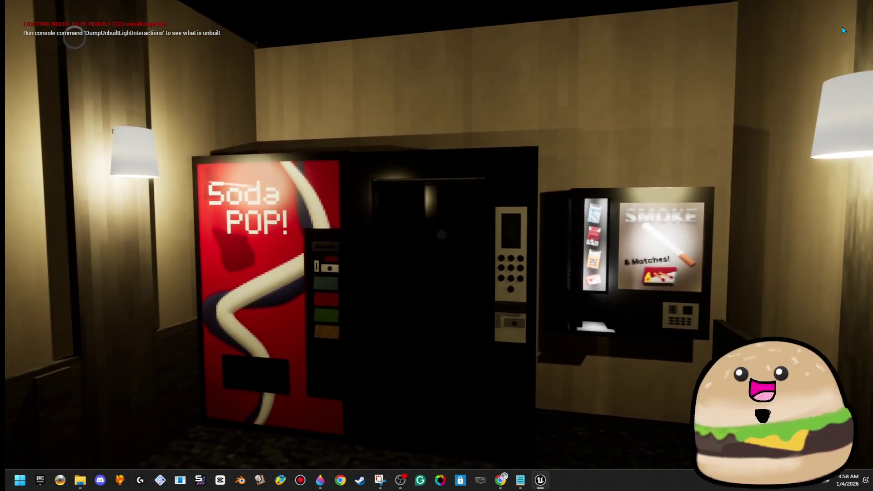
# Stop the play session, restore the full editor layout and save the level.
pyautogui.press('Escape')
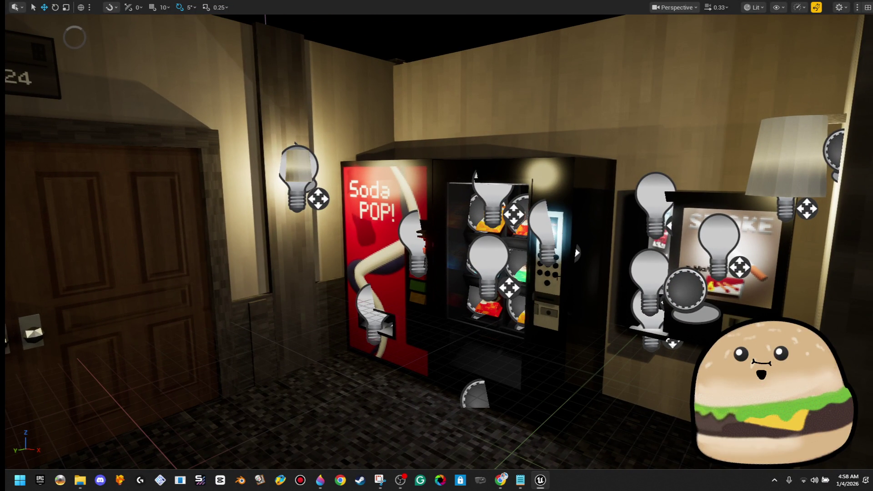
pyautogui.press('d')
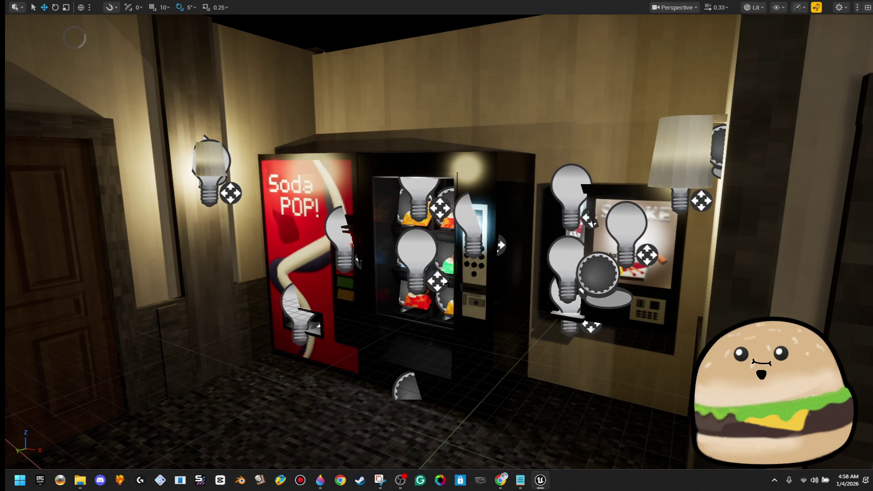
pyautogui.press('a')
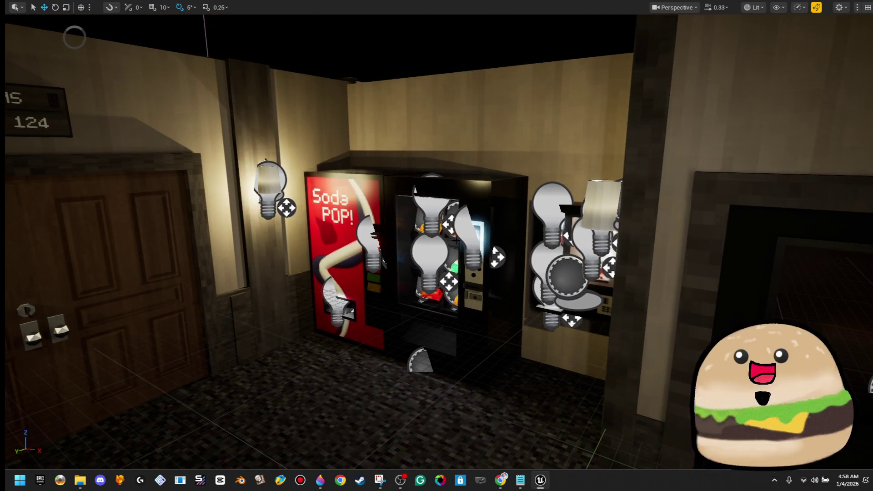
pyautogui.press('F11')
pyautogui.click(17, 35)
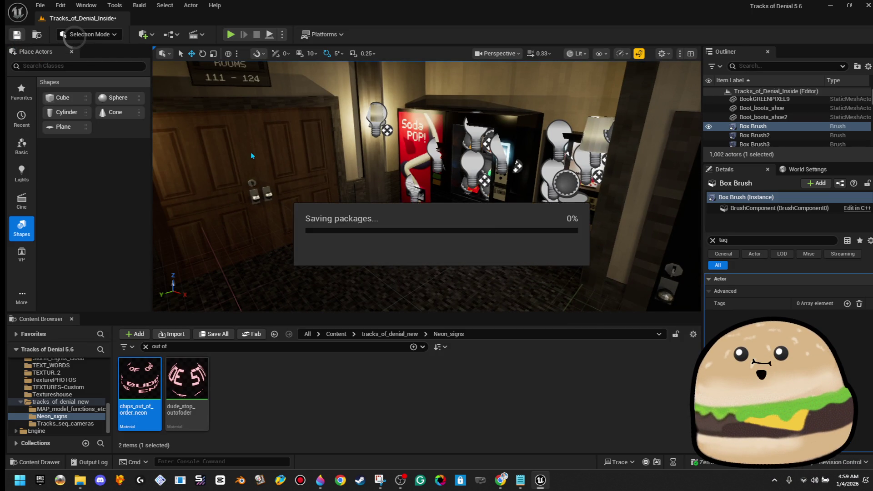
# In the chips machine Blueprint, lower the BLUE light's intensity from 100 to 25, then close it.
pyautogui.rightClick(364, 267)
pyautogui.press('Escape')
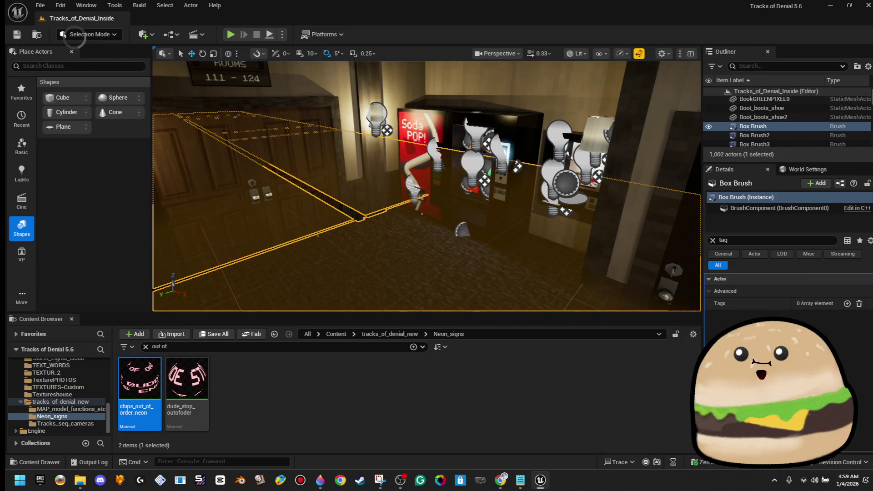
pyautogui.rightClick(523, 182)
pyautogui.click(578, 161)
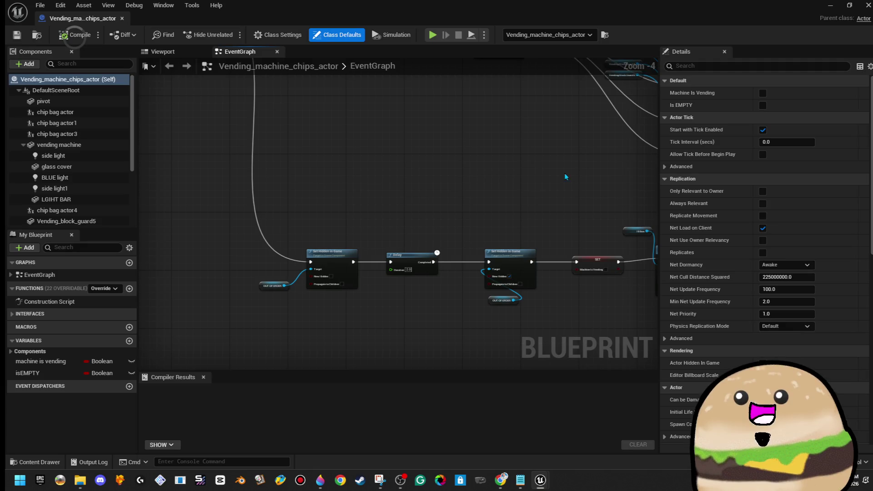
pyautogui.click(182, 53)
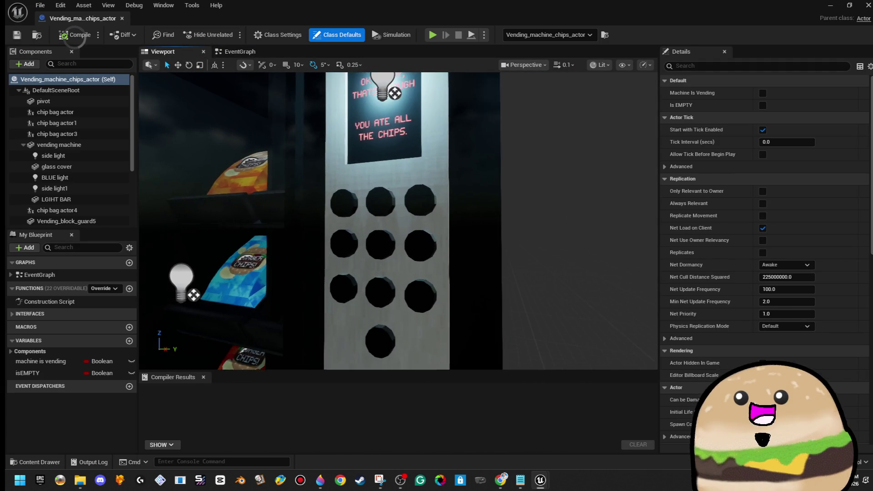
pyautogui.scroll(-4, 373, 167)
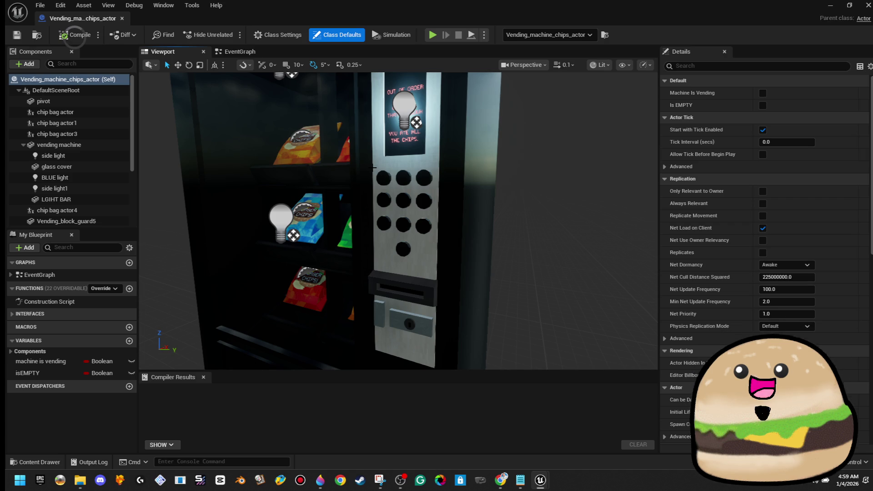
pyautogui.click(373, 166)
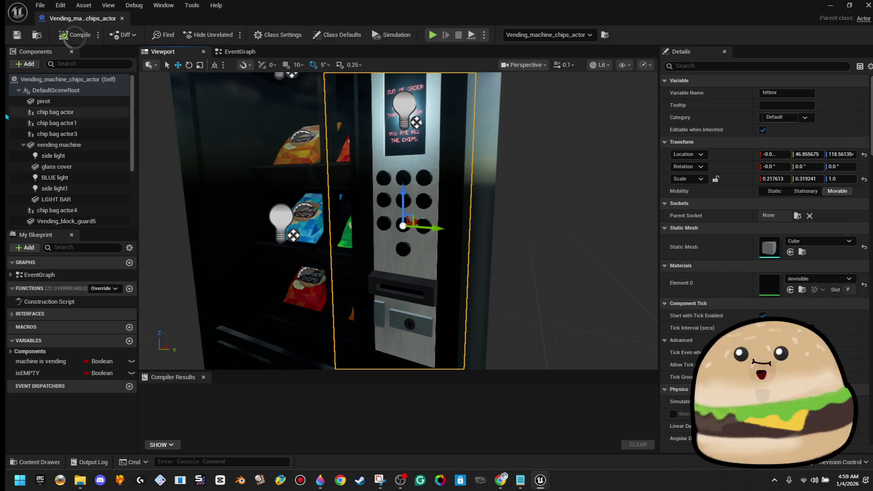
pyautogui.click(81, 187)
pyautogui.click(83, 177)
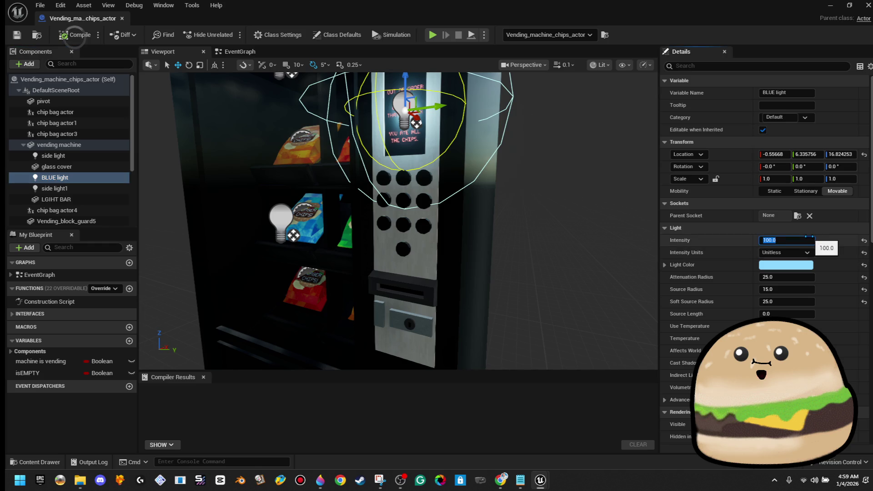
pyautogui.write('25')
pyautogui.press('Return')
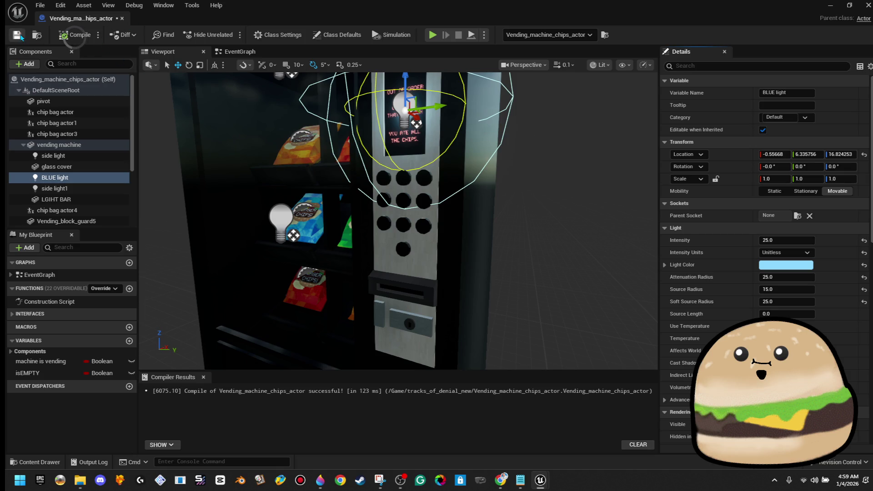
pyautogui.click(122, 21)
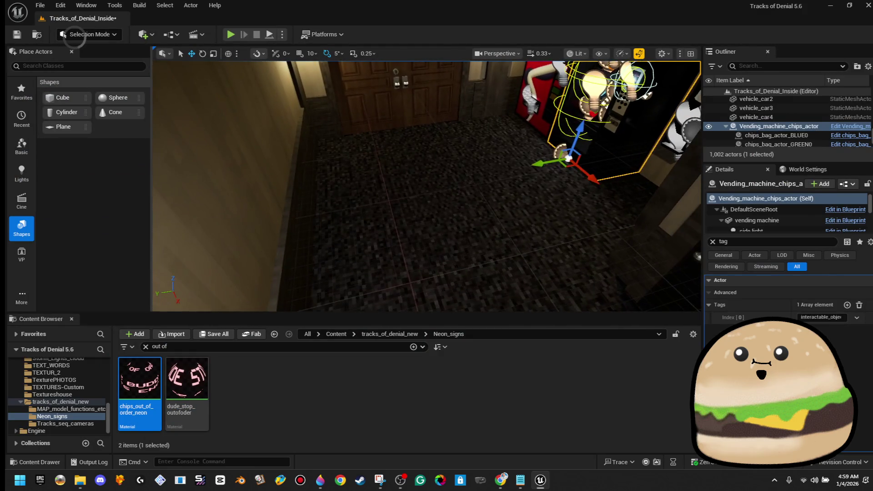
# Play fullscreen from a floor spot, activate the snack machine, collect a chip bag and soda can.
pyautogui.rightClick(451, 167)
pyautogui.click(492, 460)
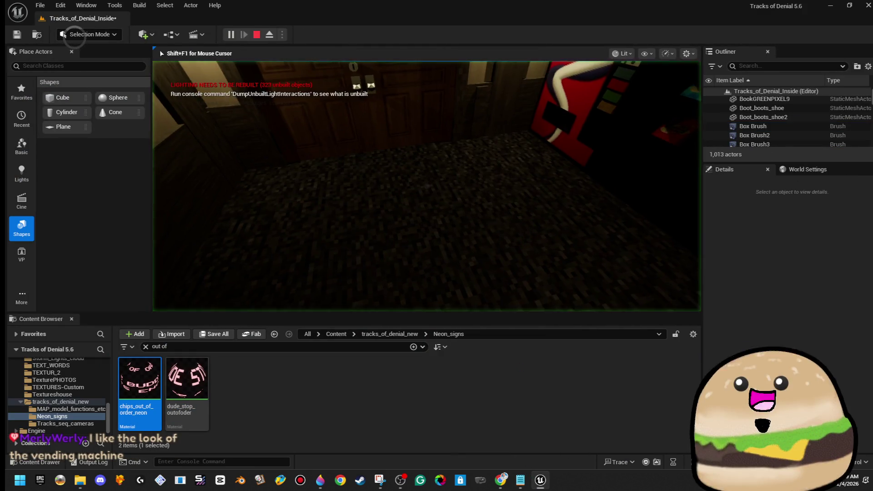
pyautogui.press('F11')
pyautogui.press('w')
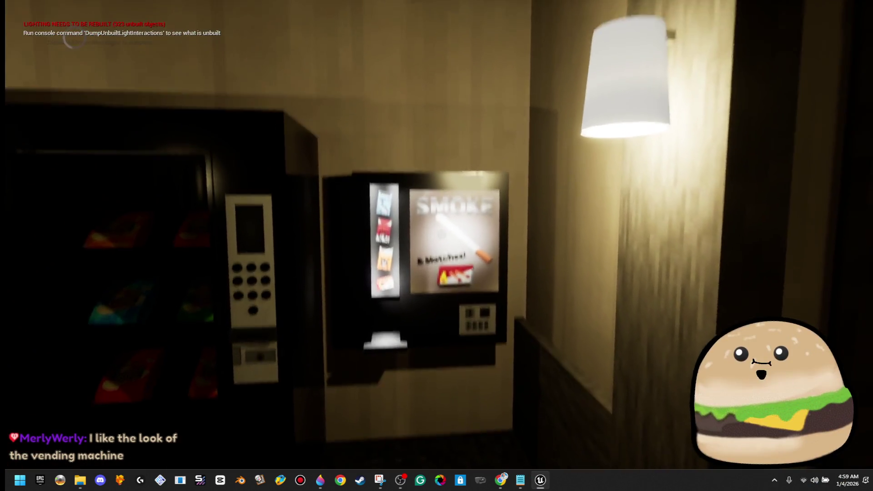
pyautogui.press('e')
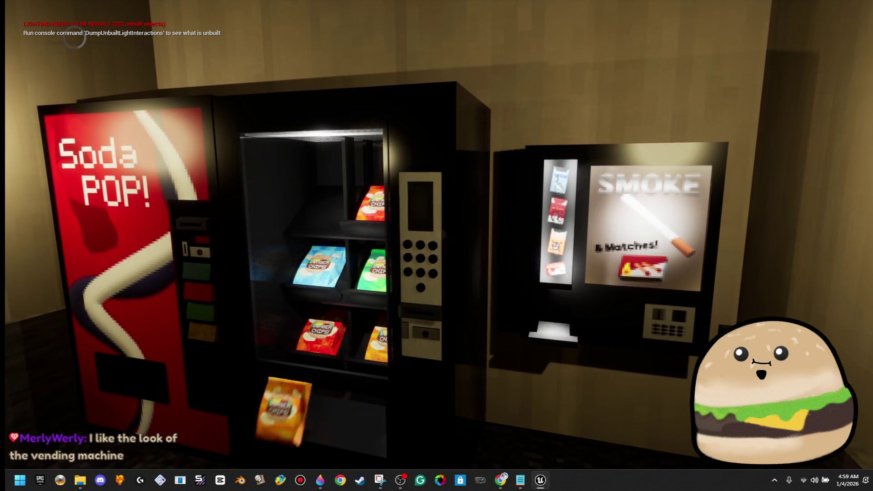
pyautogui.press('w')
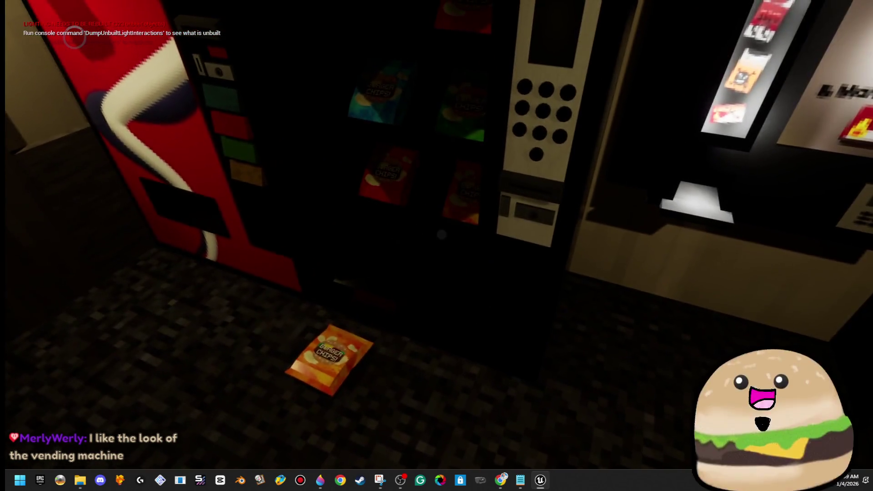
pyautogui.press('w')
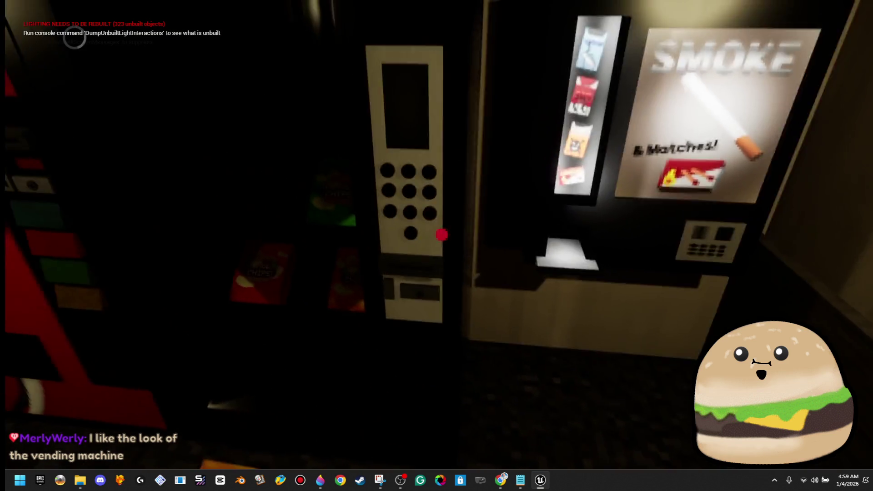
pyautogui.press('e')
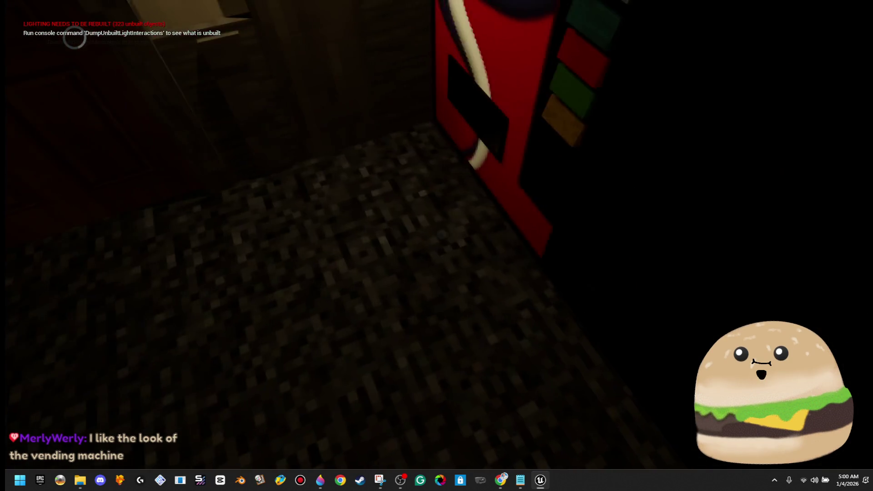
pyautogui.press('e')
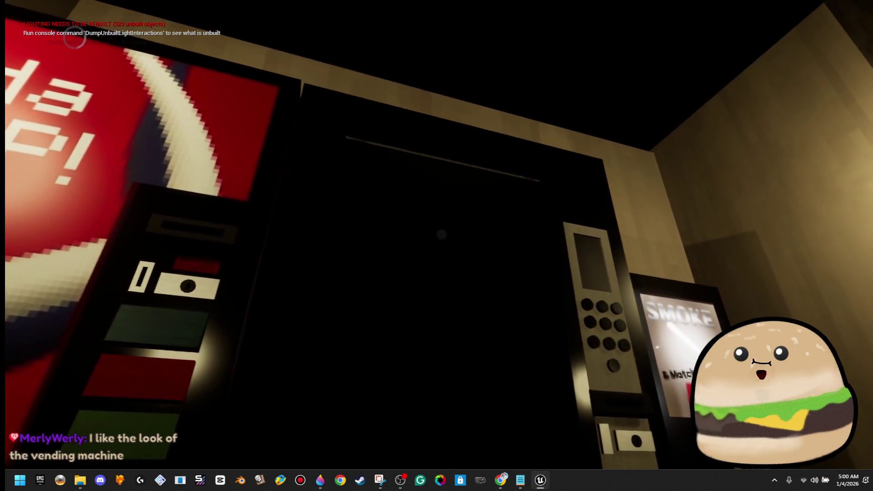
pyautogui.press('Escape')
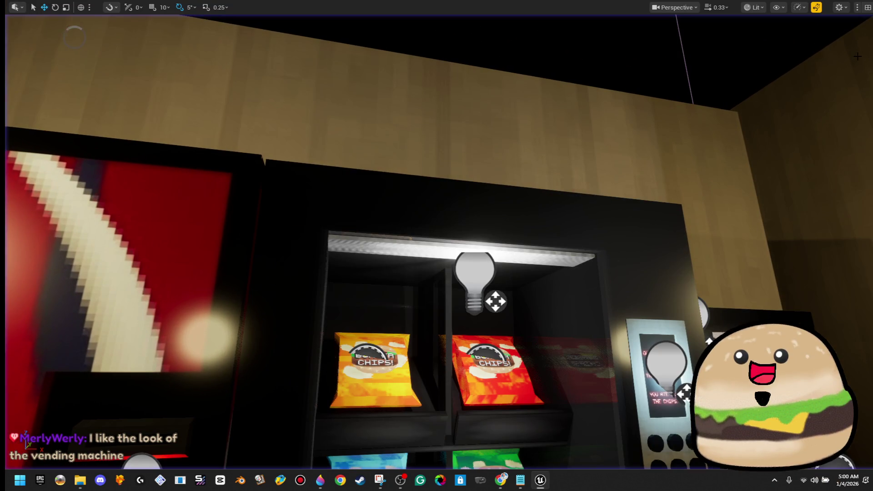
# Fly the viewport camera close to the chip shelf and leave fullscreen mode.
pyautogui.moveTo(682, 164)
pyautogui.mouseDown()
pyautogui.moveTo(646, 272)
pyautogui.moveTo(600, 364)
pyautogui.moveTo(637, 364)
pyautogui.mouseUp()
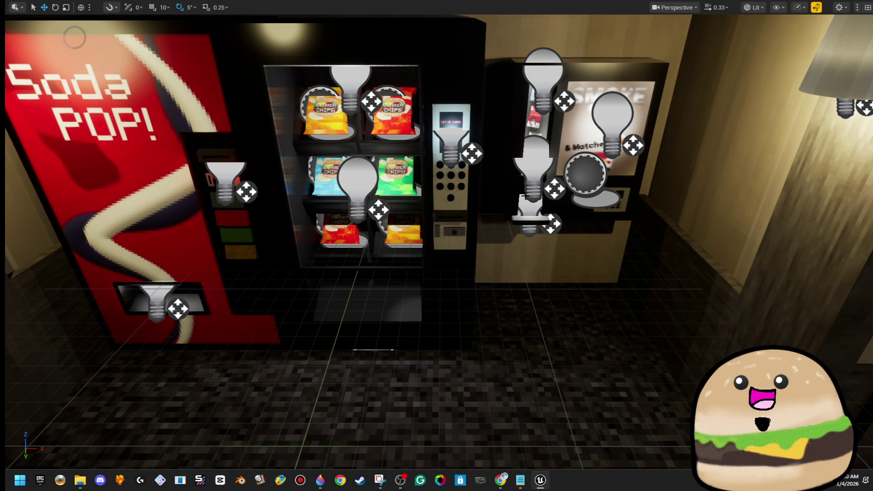
pyautogui.press('F11')
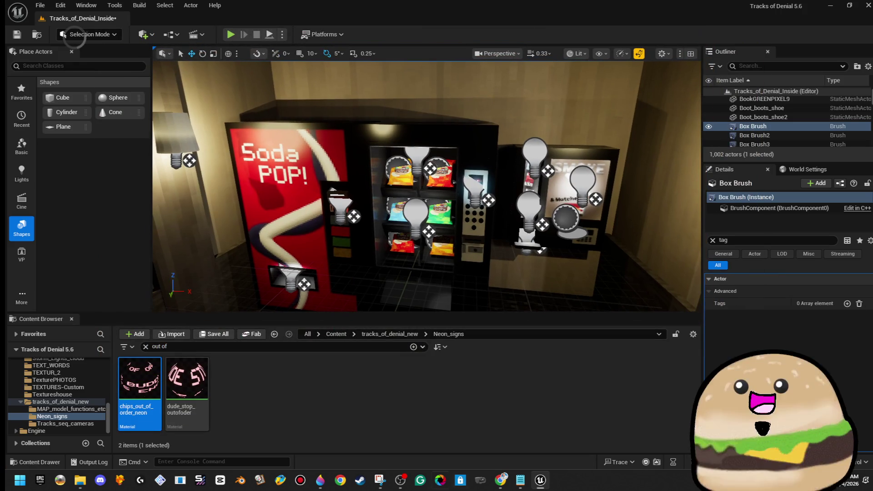
pyautogui.moveTo(420, 153)
pyautogui.mouseDown()
pyautogui.moveTo(420, 163)
pyautogui.moveTo(419, 127)
pyautogui.moveTo(422, 159)
pyautogui.mouseUp()
# Capture the shelf's top light strip with the Snipping Tool.
pyautogui.press('super')
pyautogui.write('sn')
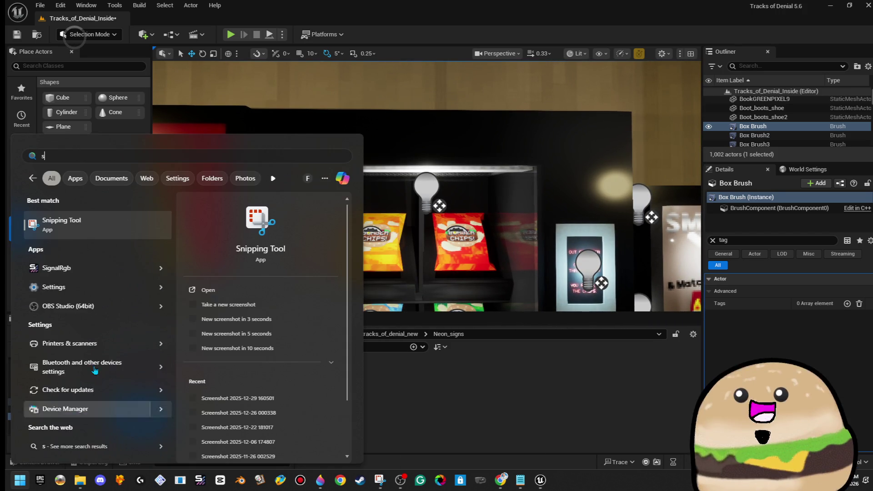
pyautogui.press('Return')
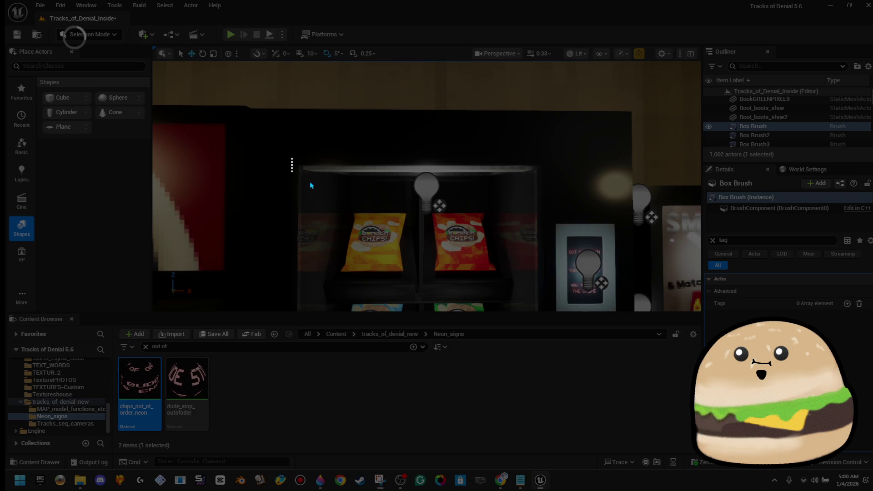
pyautogui.moveTo(291, 158)
pyautogui.mouseDown()
pyautogui.moveTo(553, 199)
pyautogui.moveTo(546, 200)
pyautogui.mouseUp()
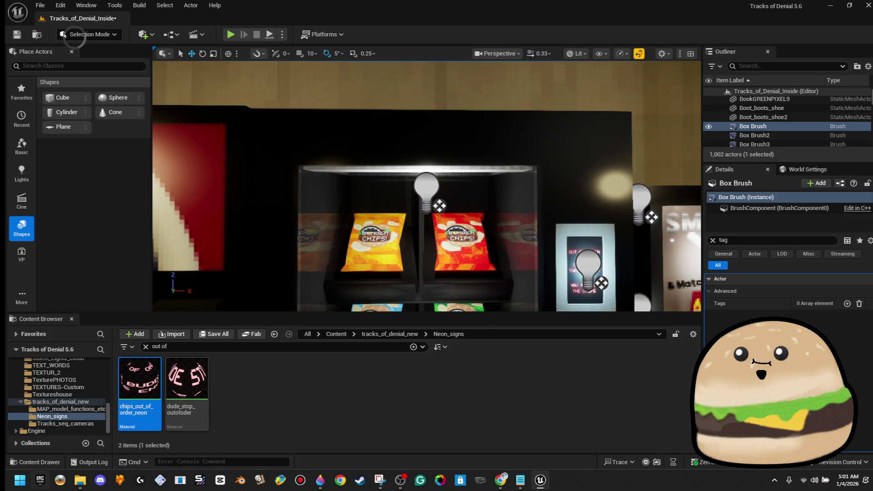
pyautogui.hotkey('alt', 'Tab')
# Remove the old sign text, paste the strip snip, and crop the canvas to 558 × 97 px.
pyautogui.scroll(-2, 481, 232)
pyautogui.press('Escape')
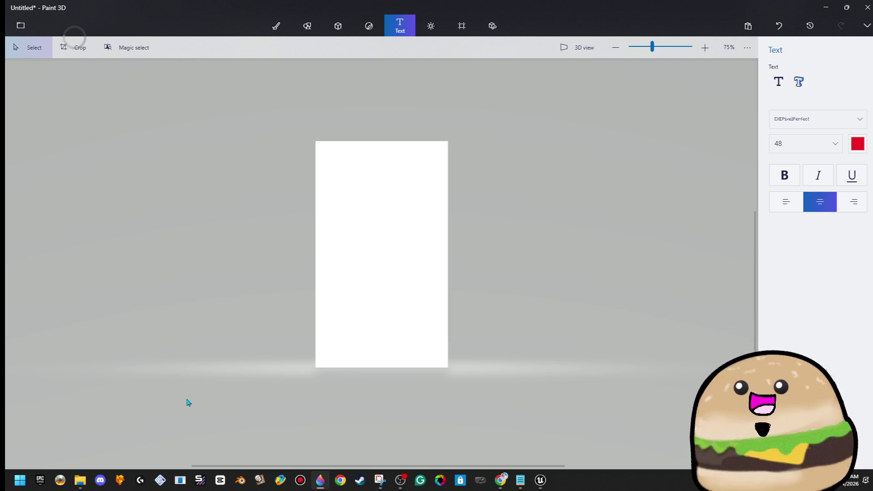
pyautogui.hotkey('ctrl', 'v')
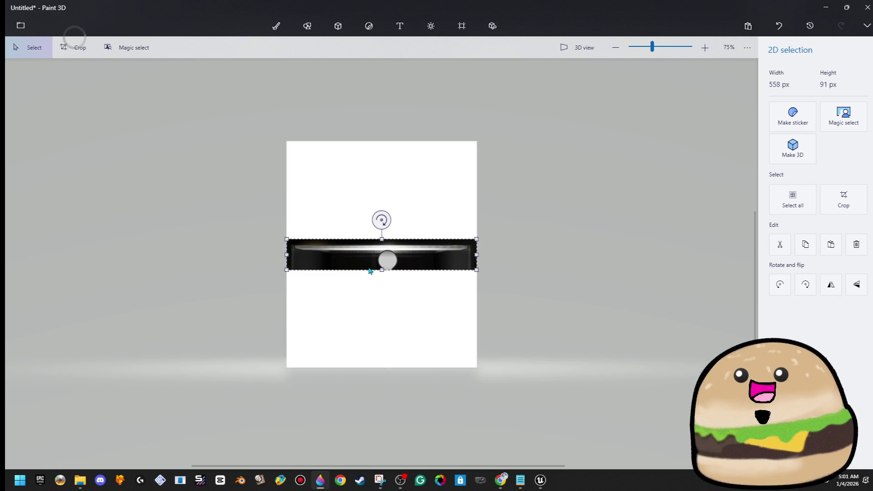
pyautogui.click(462, 28)
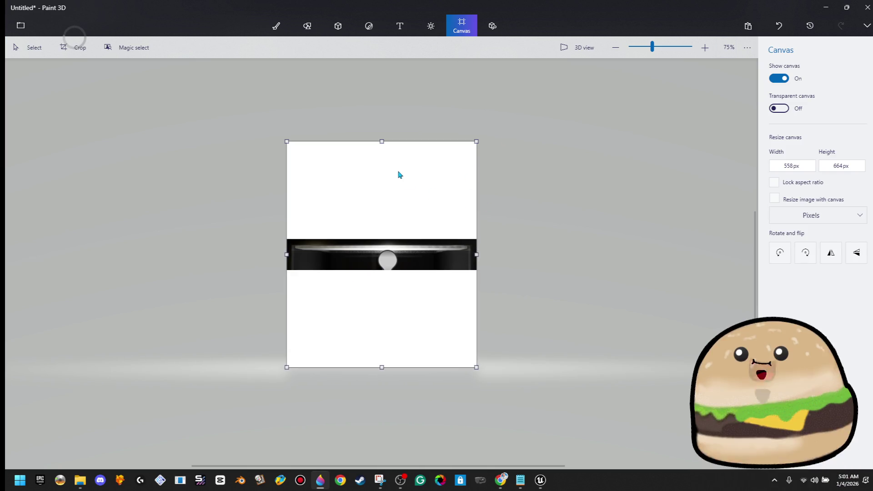
pyautogui.moveTo(382, 143); pyautogui.dragTo(402, 248)
pyautogui.moveTo(384, 331); pyautogui.dragTo(427, 234)
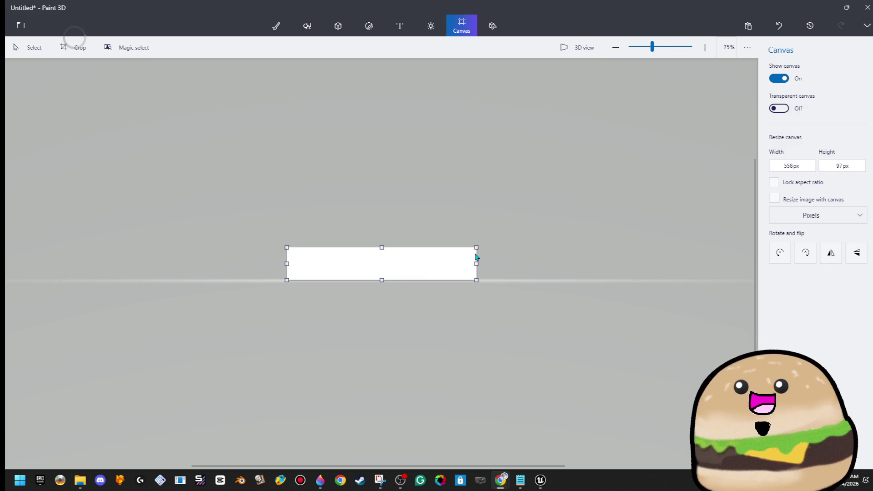
pyautogui.scroll(5, 474, 256)
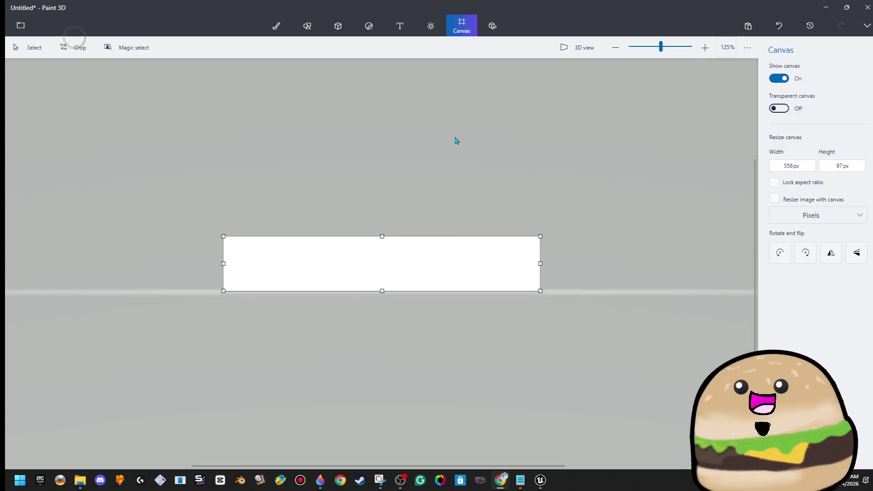
# Add light grey 3D text BURGER and move it to the banner's left side.
pyautogui.click(400, 27)
pyautogui.click(798, 81)
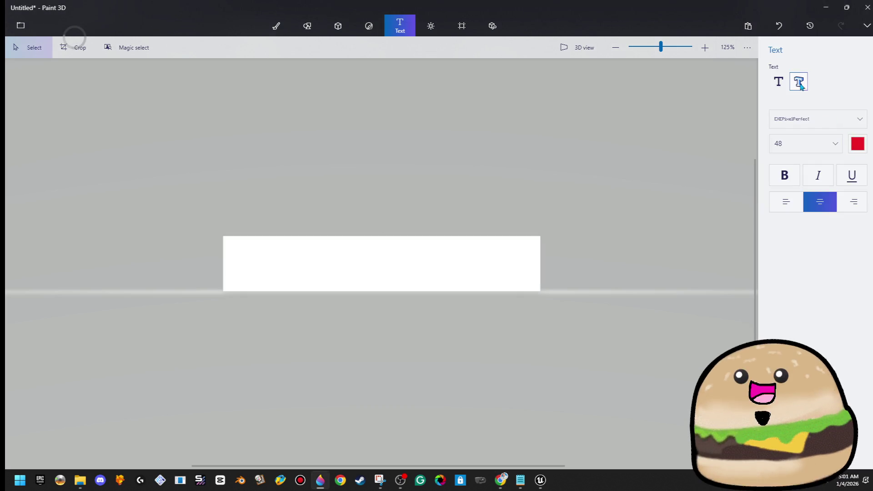
pyautogui.click(293, 278)
pyautogui.write('BU')
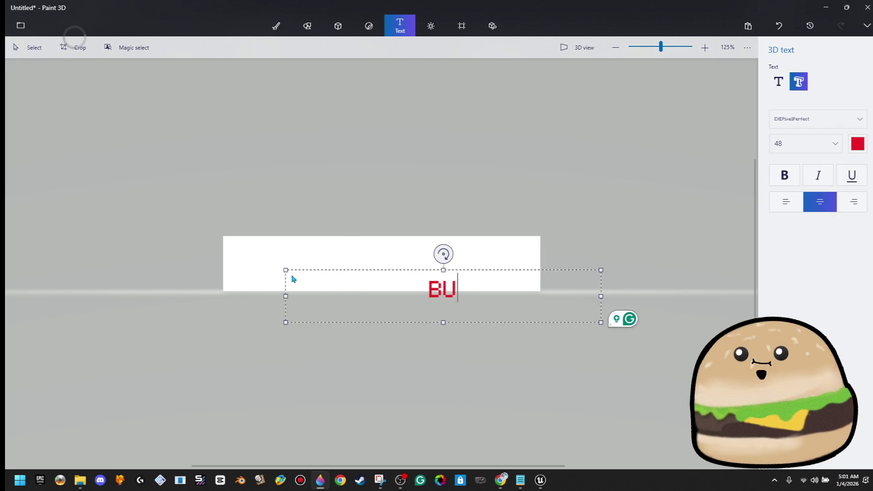
pyautogui.write('RGER CHIPS!!')
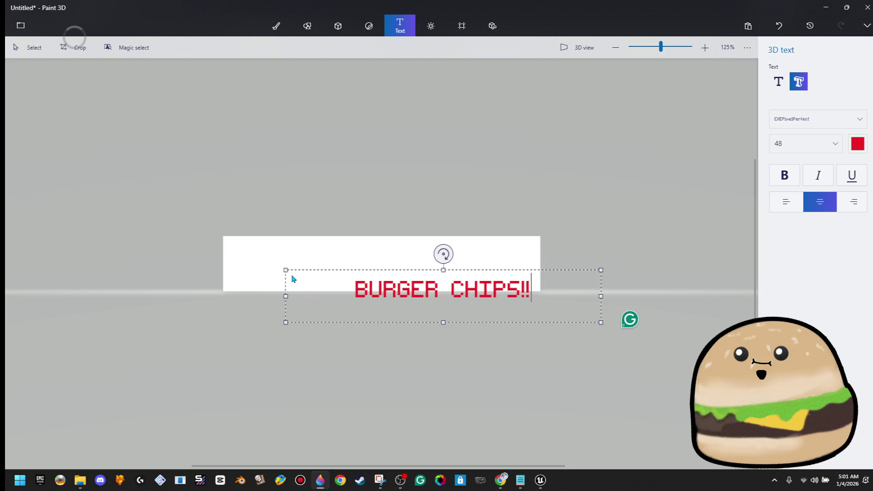
pyautogui.press('BackSpace')
pyautogui.press('BackSpace')
pyautogui.press('BackSpace')
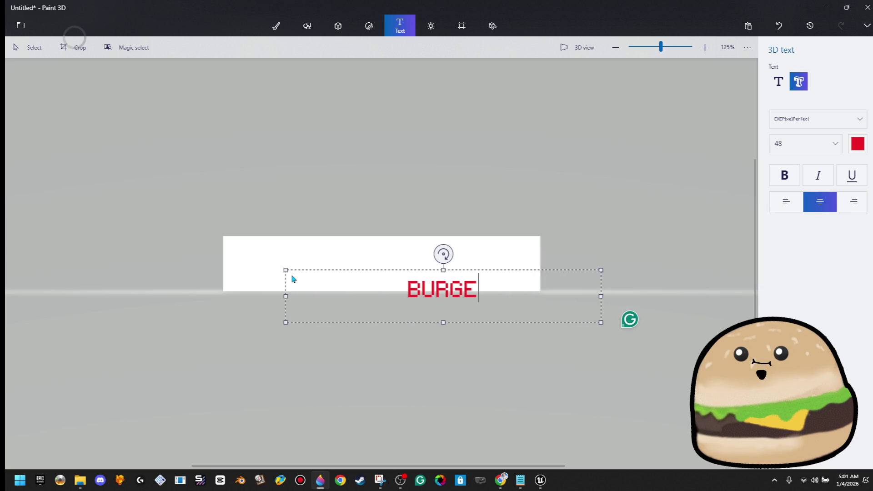
pyautogui.write('R')
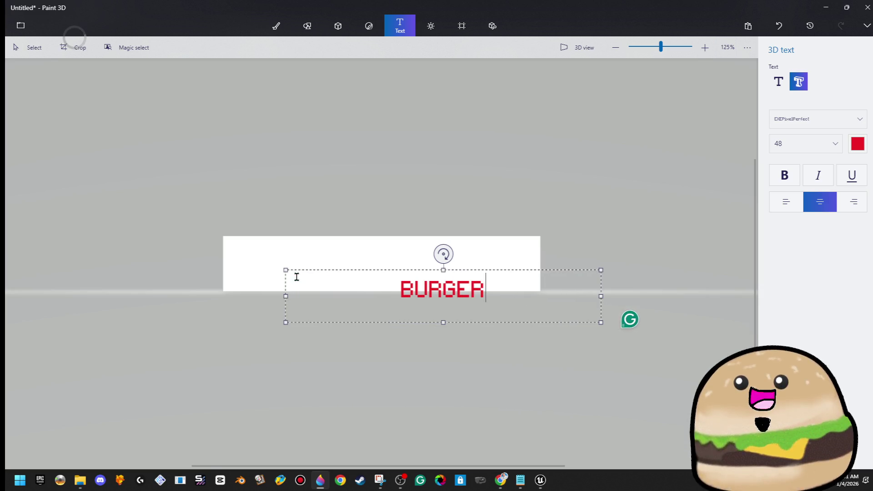
pyautogui.hotkey('ctrl', 'a')
pyautogui.click(857, 143)
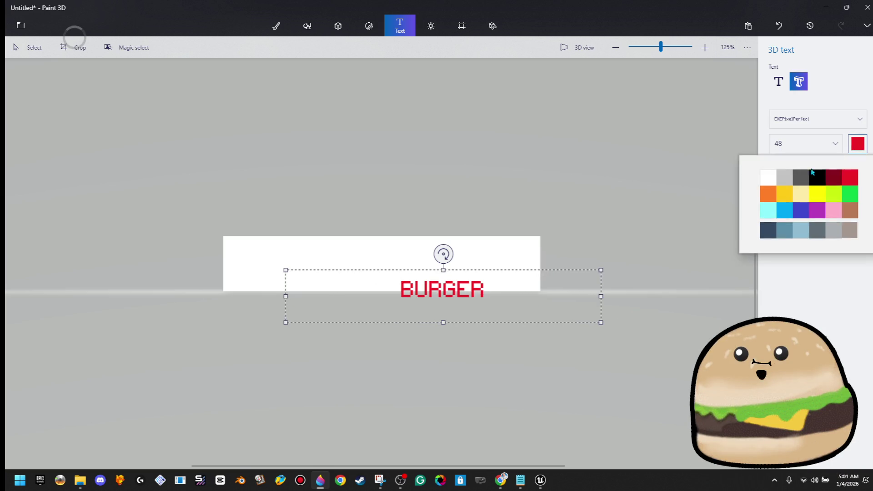
pyautogui.click(785, 177)
pyautogui.click(650, 194)
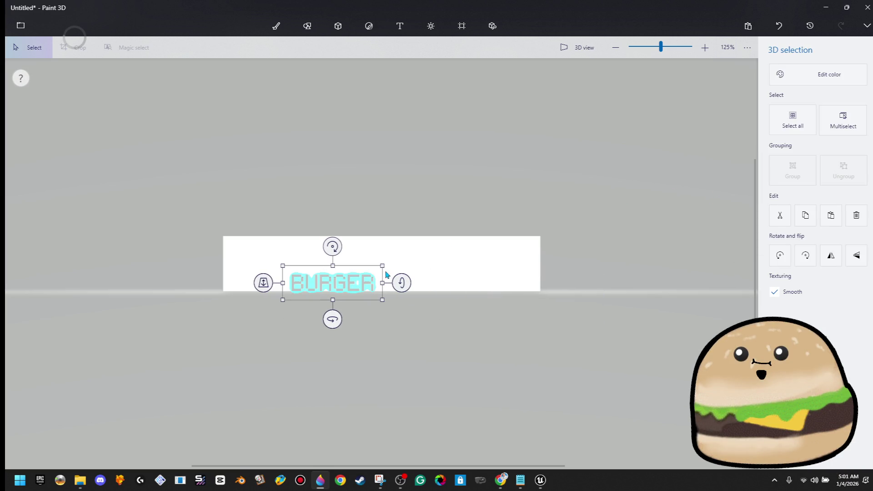
pyautogui.click(400, 253)
pyautogui.click(384, 271)
pyautogui.moveTo(384, 271)
pyautogui.mouseDown()
pyautogui.moveTo(337, 258)
pyautogui.moveTo(384, 238)
pyautogui.mouseUp()
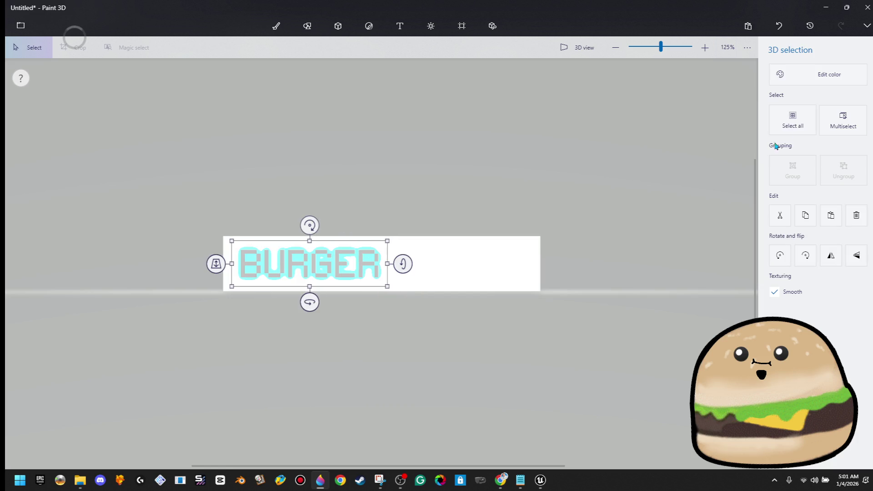
# Add 3D text CHIPS and drag it onto the banner beside BURGER.
pyautogui.press('t')
pyautogui.click(799, 82)
pyautogui.click(530, 228)
pyautogui.write('CHIPS')
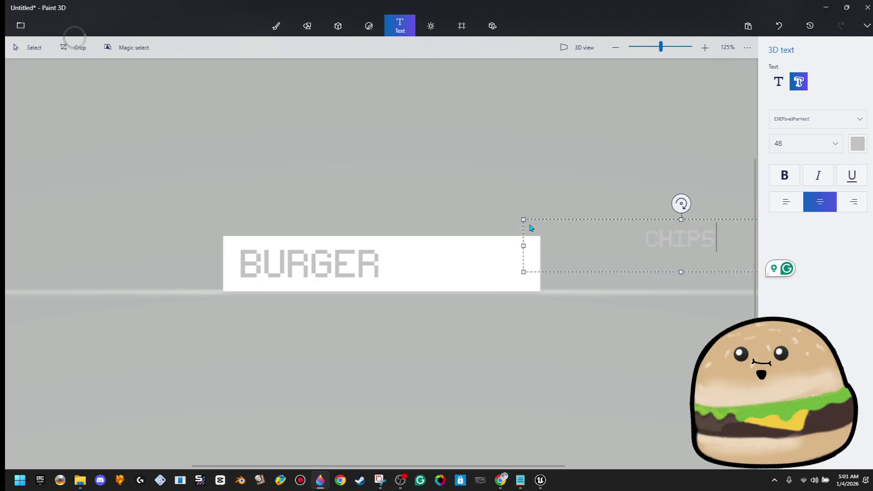
pyautogui.click(555, 215)
pyautogui.moveTo(574, 235)
pyautogui.mouseDown()
pyautogui.moveTo(429, 265)
pyautogui.moveTo(502, 295)
pyautogui.mouseUp()
pyautogui.moveTo(432, 269)
pyautogui.mouseDown()
pyautogui.moveTo(312, 263)
pyautogui.moveTo(333, 268)
pyautogui.mouseUp()
# Undo the stray moves and settle BURGER back inside the banner's left side.
pyautogui.hotkey('ctrl', 'z')
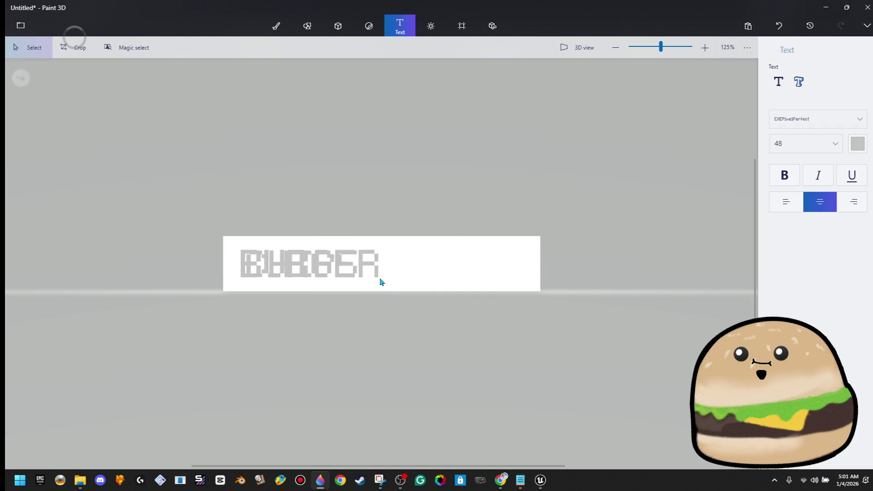
pyautogui.hotkey('ctrl', 'z')
pyautogui.click(348, 268)
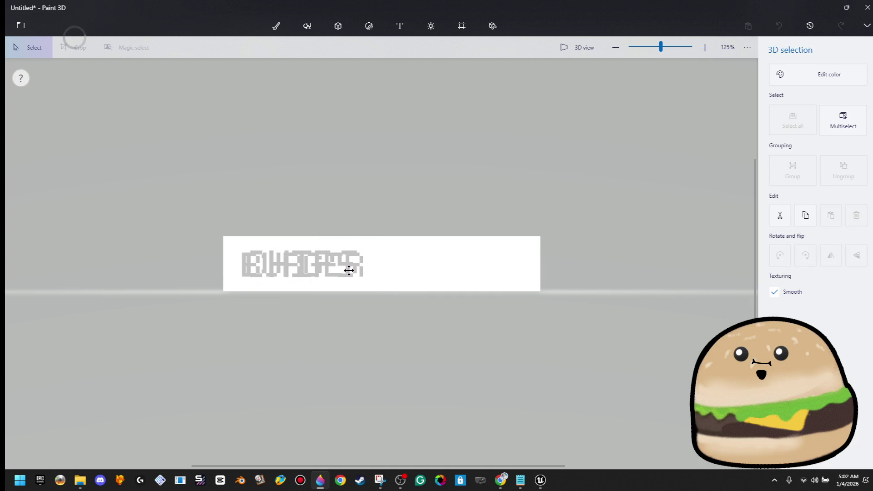
pyautogui.click(347, 271)
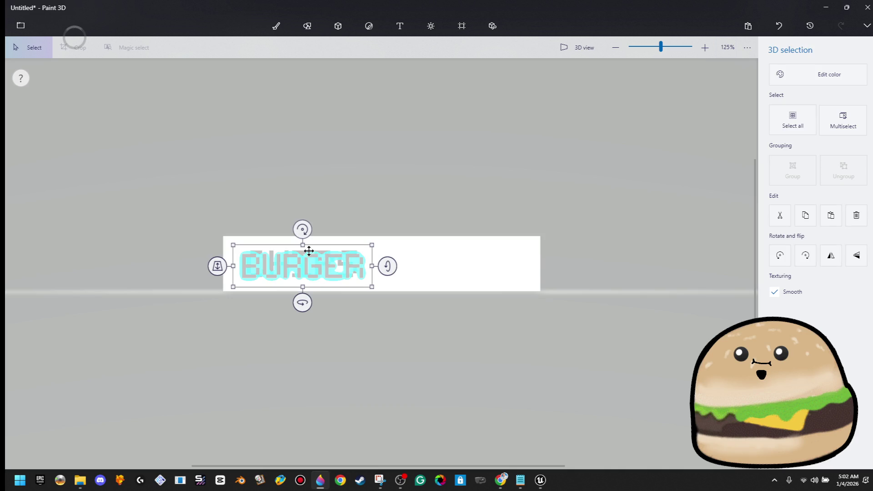
pyautogui.click(335, 259)
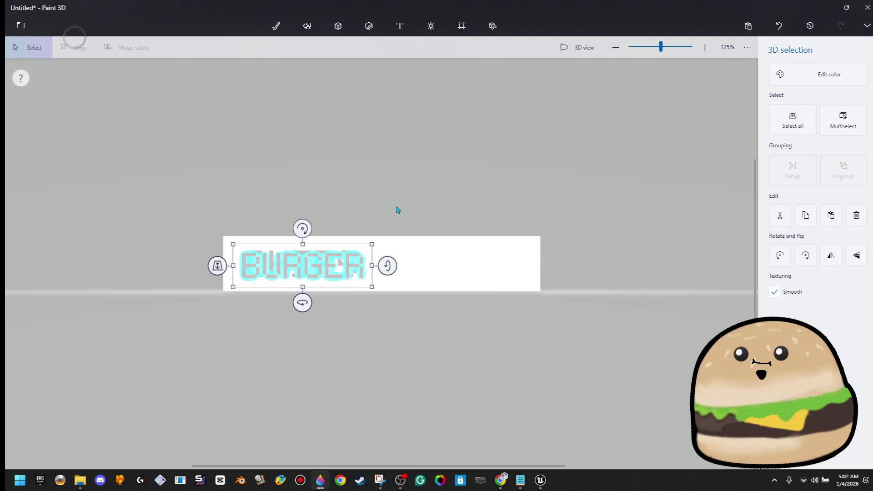
pyautogui.click(360, 259)
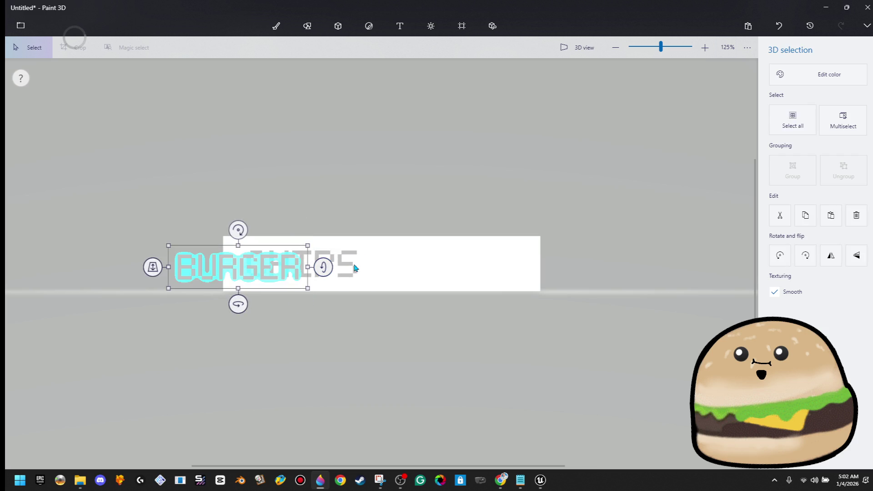
pyautogui.moveTo(428, 233)
pyautogui.mouseDown()
pyautogui.moveTo(375, 262)
pyautogui.moveTo(409, 273)
pyautogui.moveTo(523, 268)
pyautogui.mouseUp()
pyautogui.click(371, 271)
pyautogui.moveTo(296, 275); pyautogui.dragTo(350, 269)
pyautogui.click(399, 25)
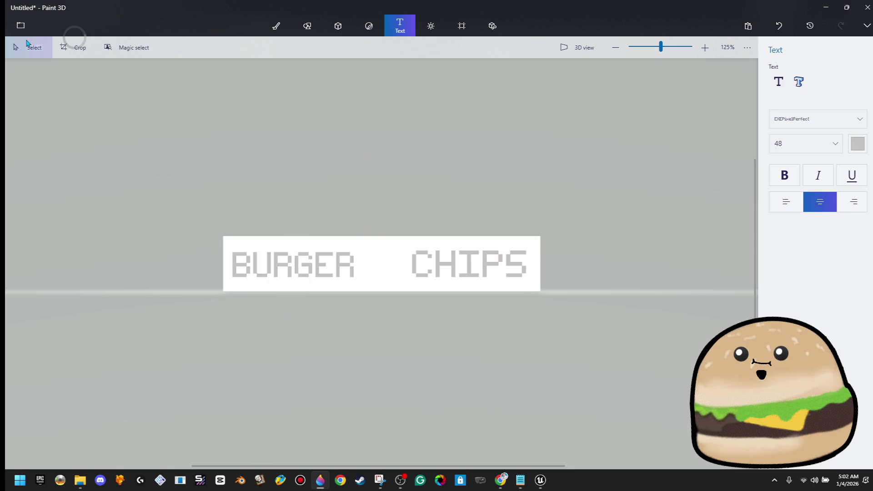
# Drop the chips image from File Explorer onto the banner, enlarged over BURGER.
pyautogui.click(21, 26)
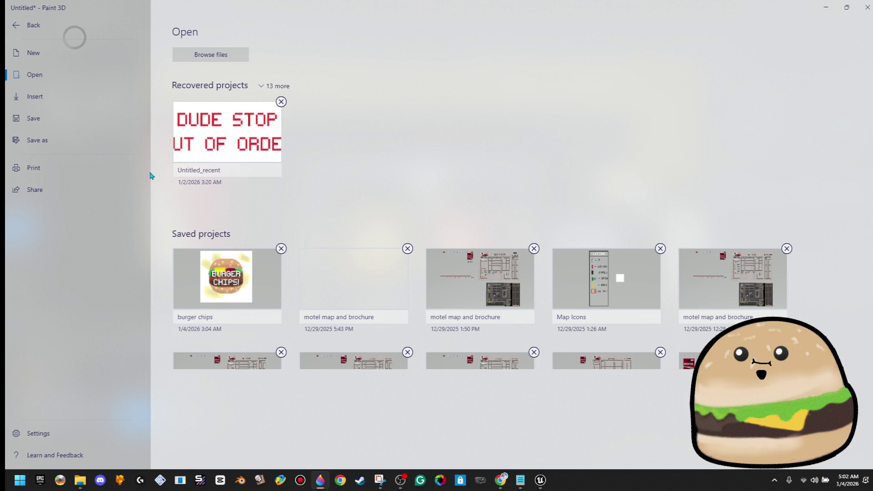
pyautogui.click(62, 103)
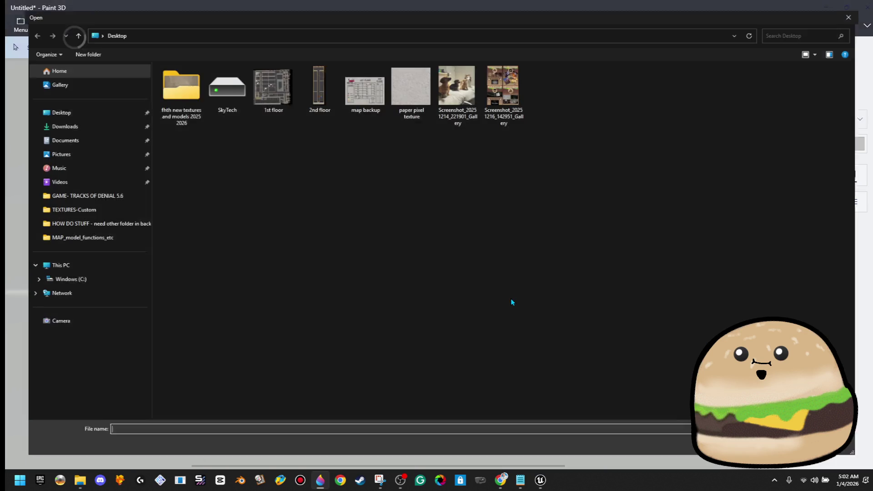
pyautogui.click(865, 8)
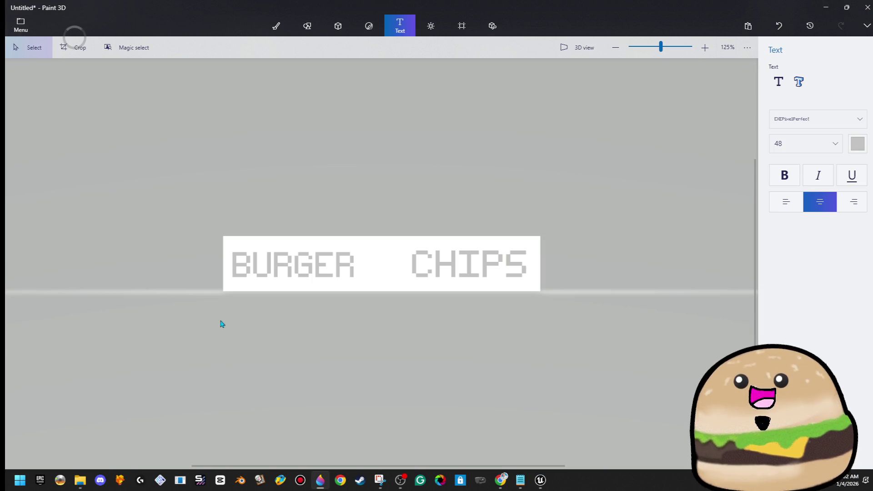
pyautogui.click(80, 480)
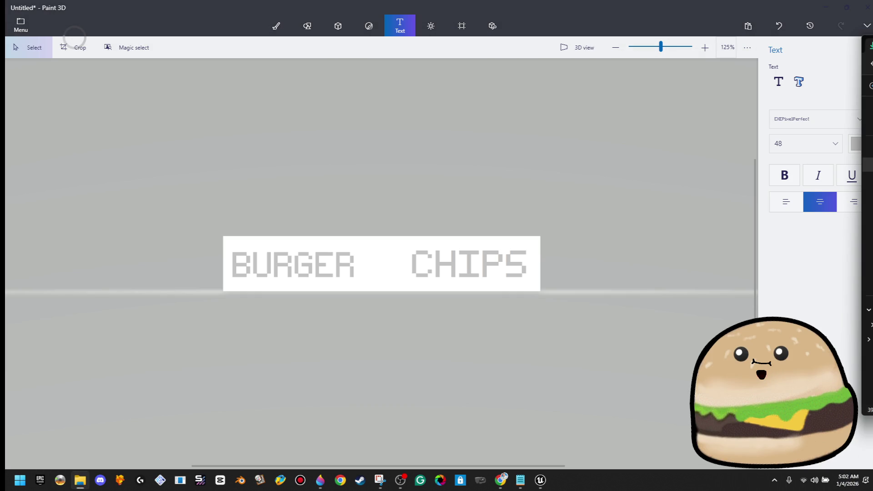
pyautogui.moveTo(731, 178)
pyautogui.mouseDown()
pyautogui.moveTo(454, 146)
pyautogui.moveTo(469, 171)
pyautogui.mouseUp()
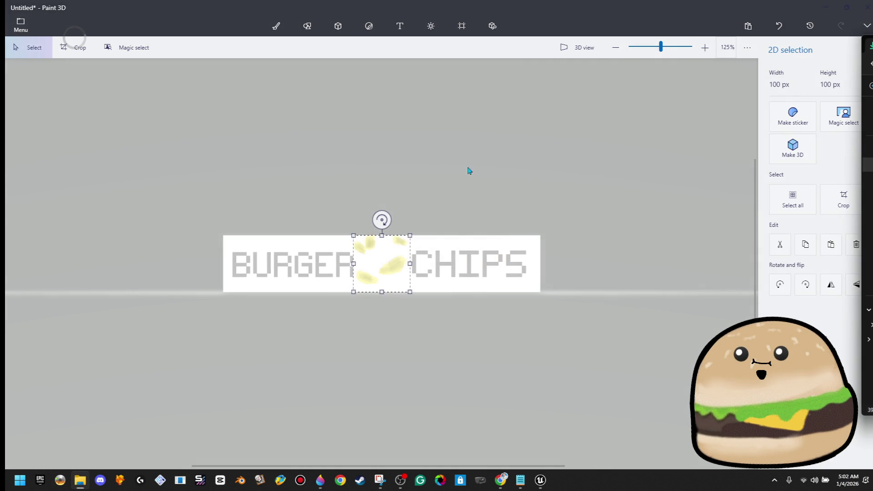
pyautogui.moveTo(402, 262)
pyautogui.mouseDown()
pyautogui.moveTo(292, 273)
pyautogui.moveTo(287, 267)
pyautogui.moveTo(361, 218)
pyautogui.moveTo(347, 198)
pyautogui.mouseUp()
pyautogui.moveTo(311, 222); pyautogui.dragTo(301, 246)
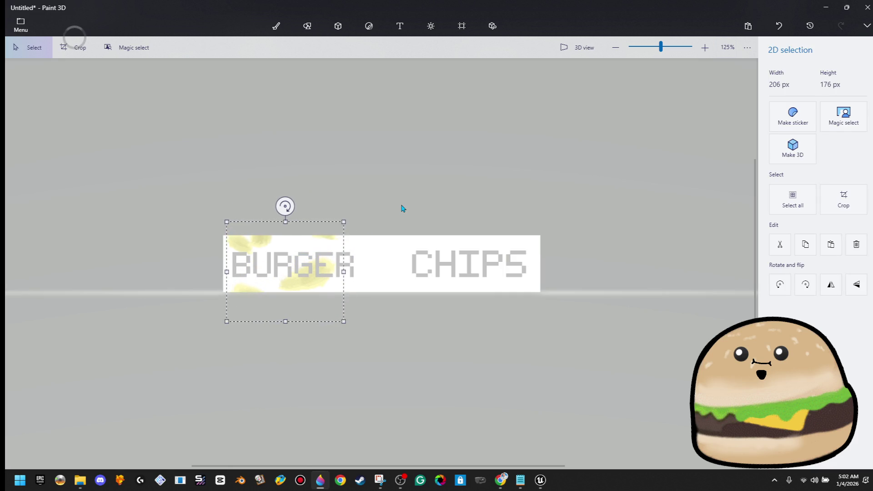
# Paste a mirrored, enlarged chips copy over CHIPS and a burger picture between the words.
pyautogui.press('t')
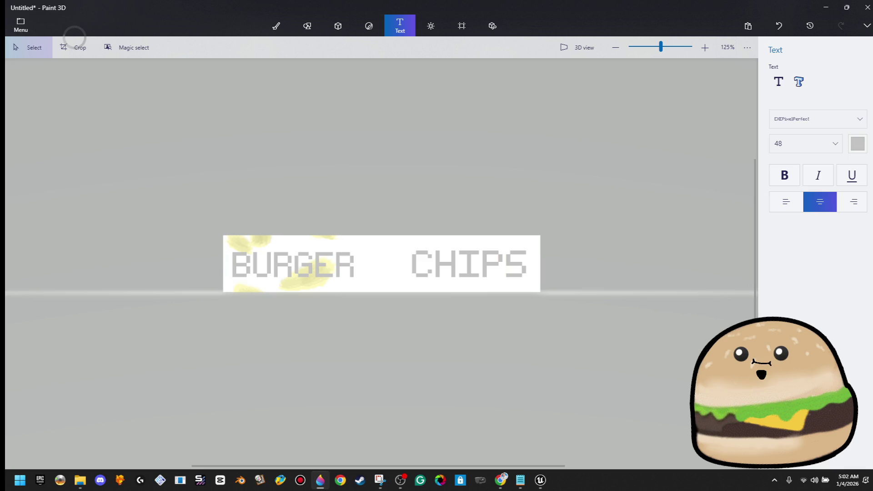
pyautogui.hotkey('ctrl', 'v')
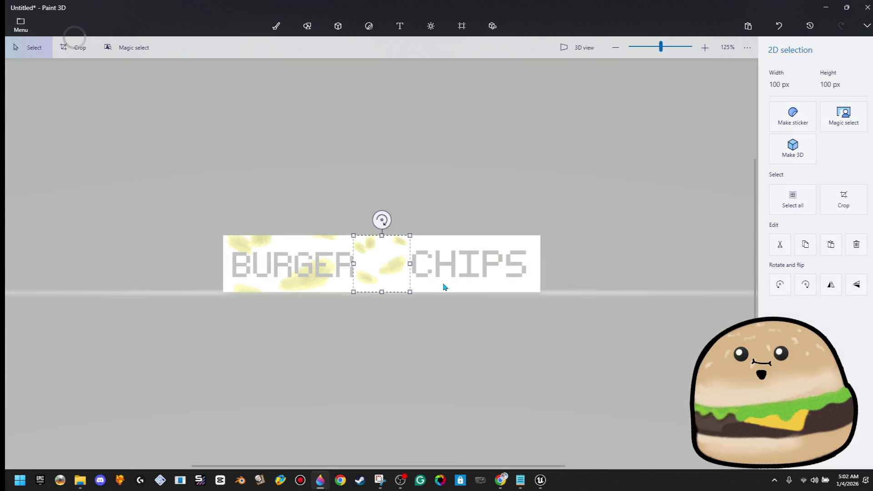
pyautogui.moveTo(348, 265)
pyautogui.mouseDown()
pyautogui.moveTo(453, 268)
pyautogui.moveTo(494, 290)
pyautogui.moveTo(537, 334)
pyautogui.mouseUp()
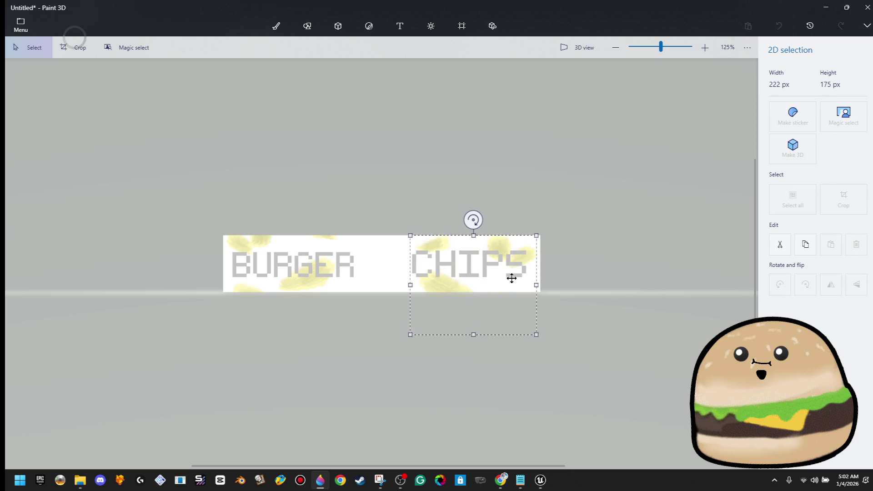
pyautogui.moveTo(510, 279); pyautogui.dragTo(506, 267)
pyautogui.moveTo(530, 221); pyautogui.dragTo(532, 223)
pyautogui.press('t')
pyautogui.hotkey('ctrl', 'v')
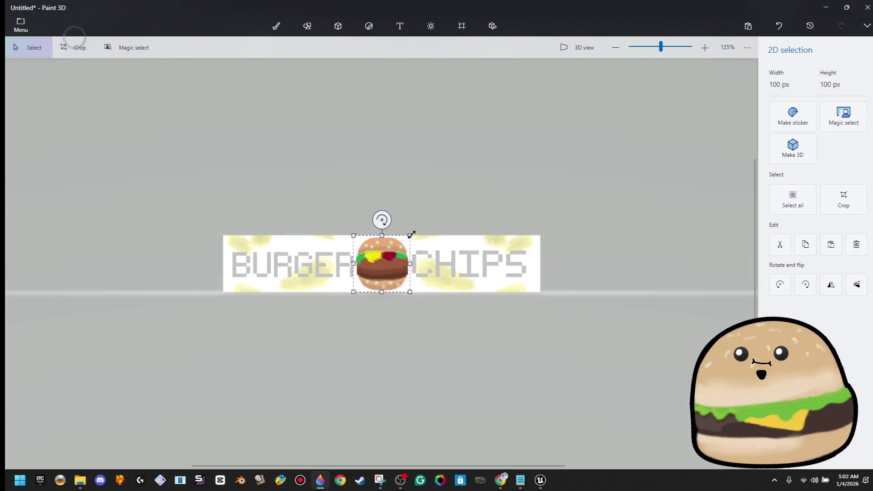
pyautogui.press('t')
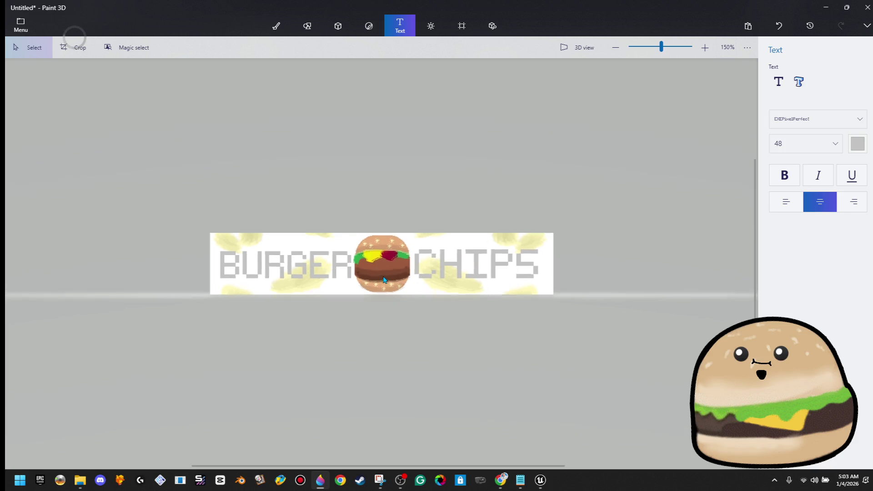
# Select the BURGER and CHIPS text and delete it.
pyautogui.scroll(3, 385, 277)
pyautogui.moveTo(79, 178); pyautogui.dragTo(260, 284)
pyautogui.hotkey('ctrl', 'a')
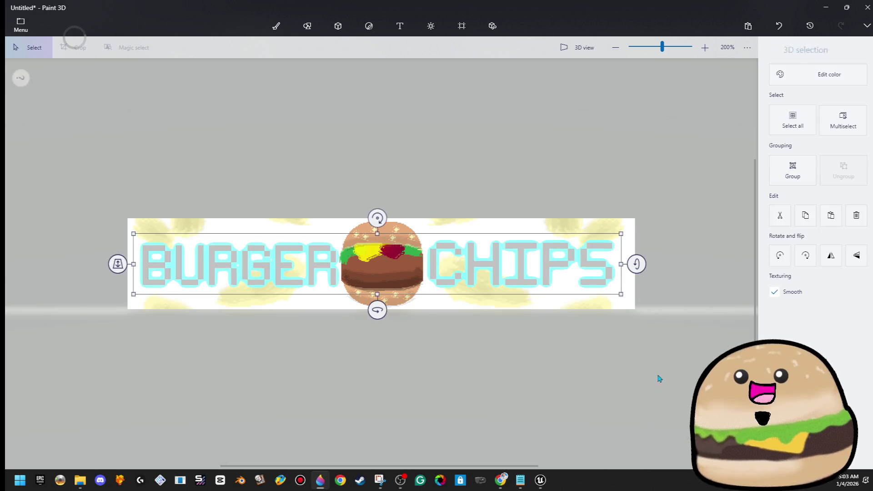
pyautogui.rightClick(580, 262)
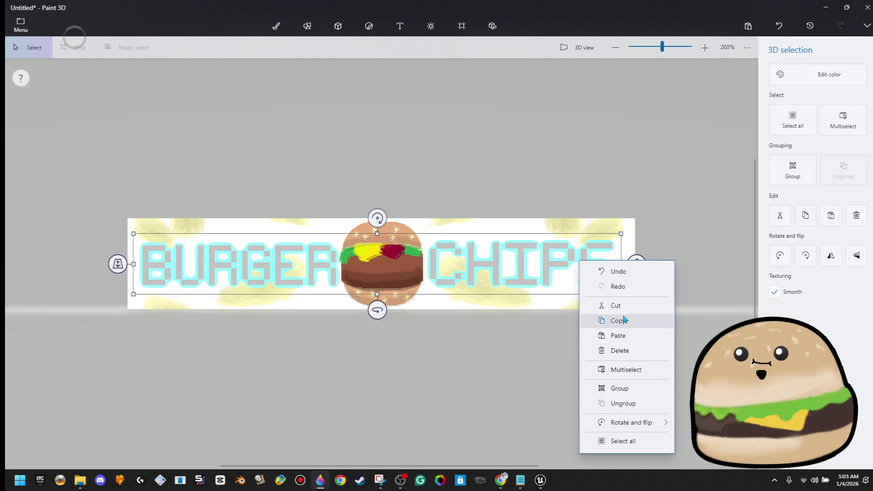
pyautogui.click(626, 319)
# Undo back to plain white with only the BURGER CHIPS text, then deselect it.
pyautogui.scroll(1, 621, 312)
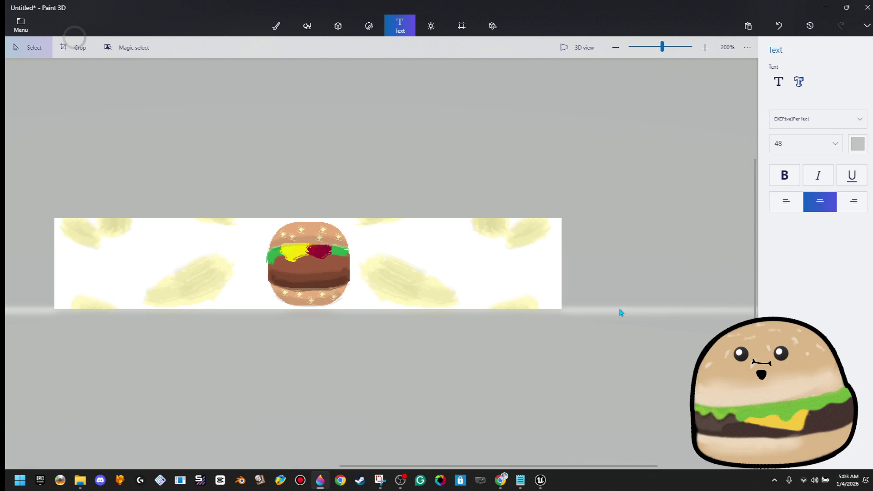
pyautogui.scroll(-1, 296, 175)
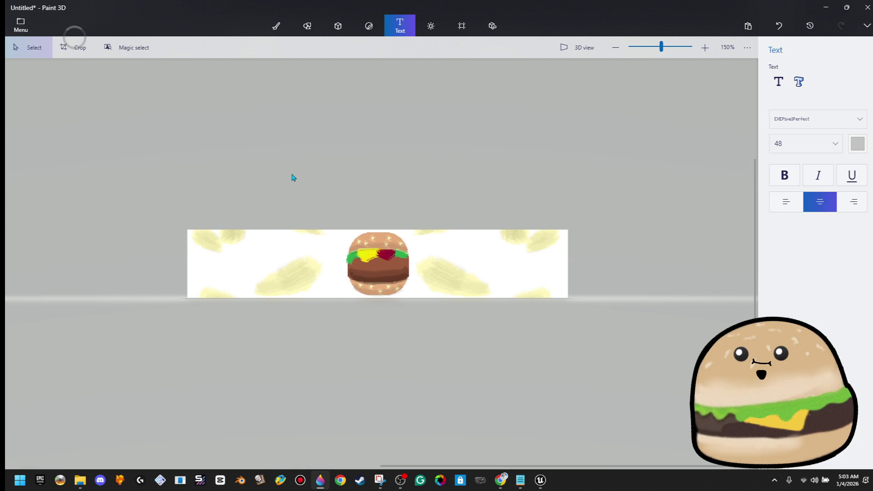
pyautogui.hotkey('ctrl', 'z')
pyautogui.hotkey('ctrl', 'z')
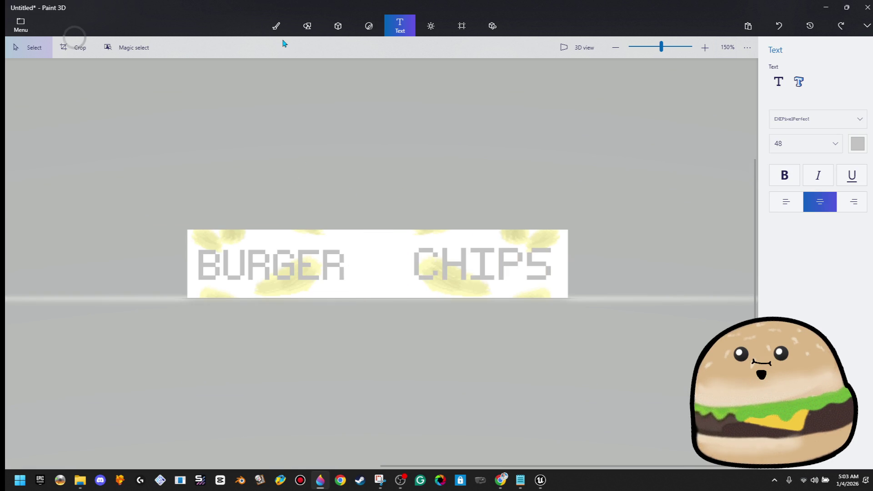
pyautogui.hotkey('ctrl', 'z')
pyautogui.hotkey('ctrl', 'z')
pyautogui.hotkey('ctrl', 'z')
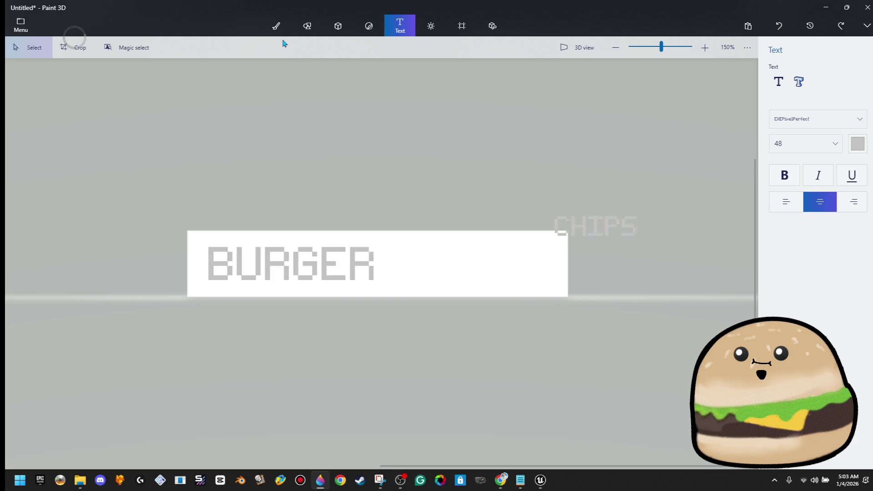
pyautogui.moveTo(430, 197); pyautogui.dragTo(146, 330)
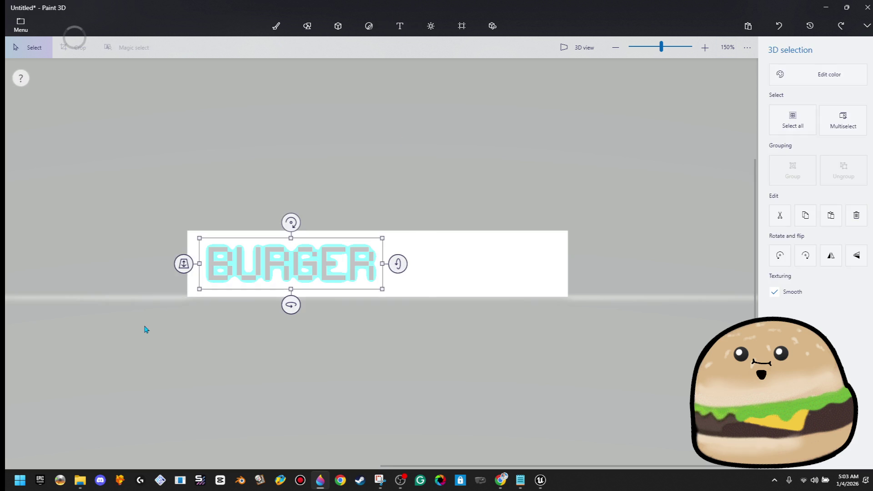
pyautogui.press('ctrl')
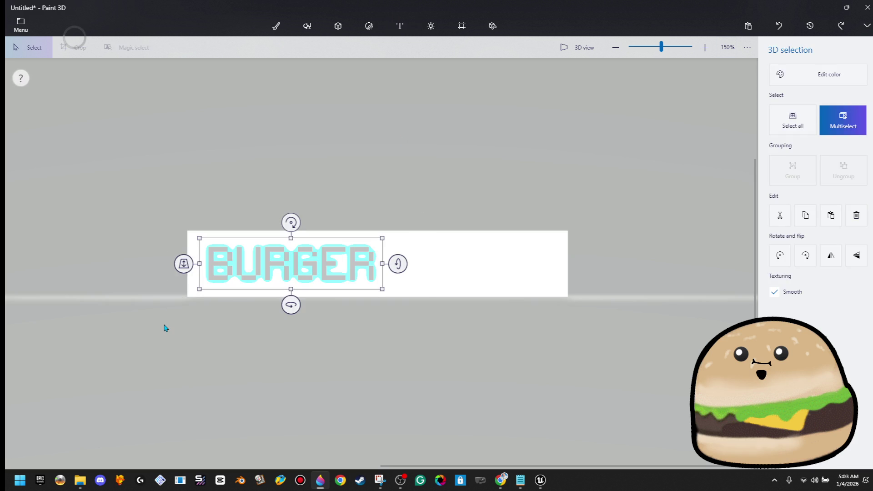
pyautogui.press('Delete')
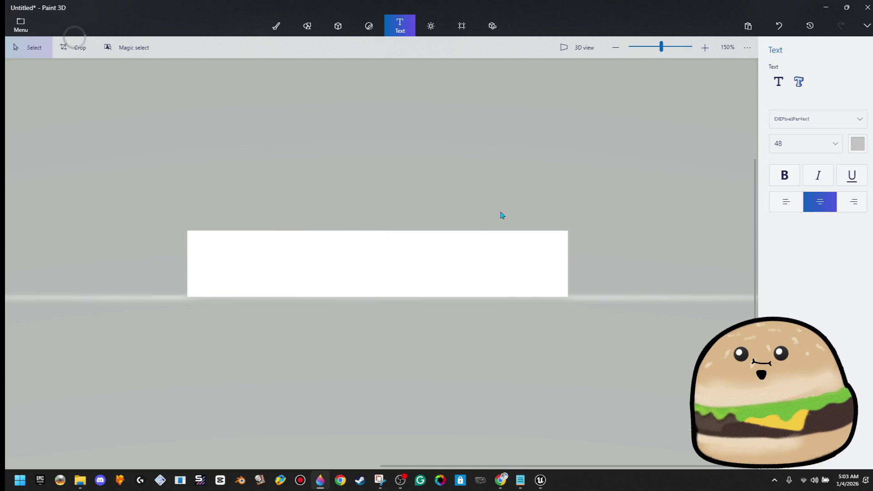
pyautogui.hotkey('ctrl', 'z')
pyautogui.click(510, 213)
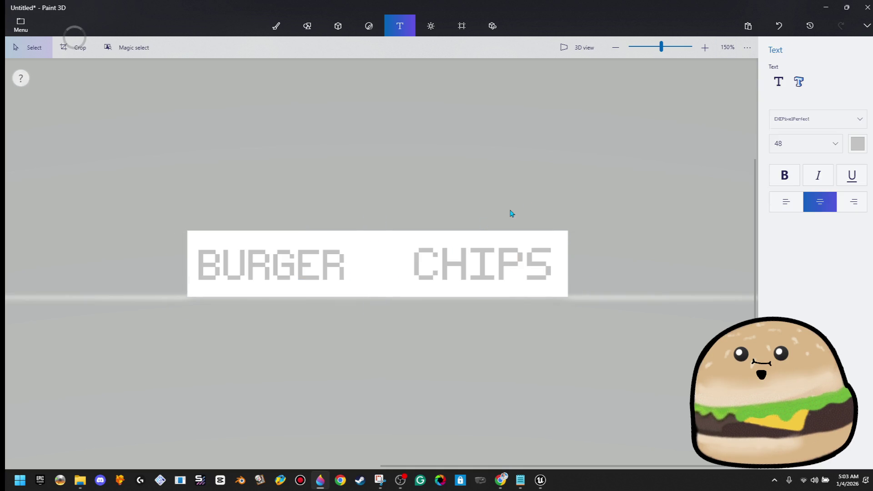
# Fill the white banner with brown using the fill bucket.
pyautogui.click(278, 25)
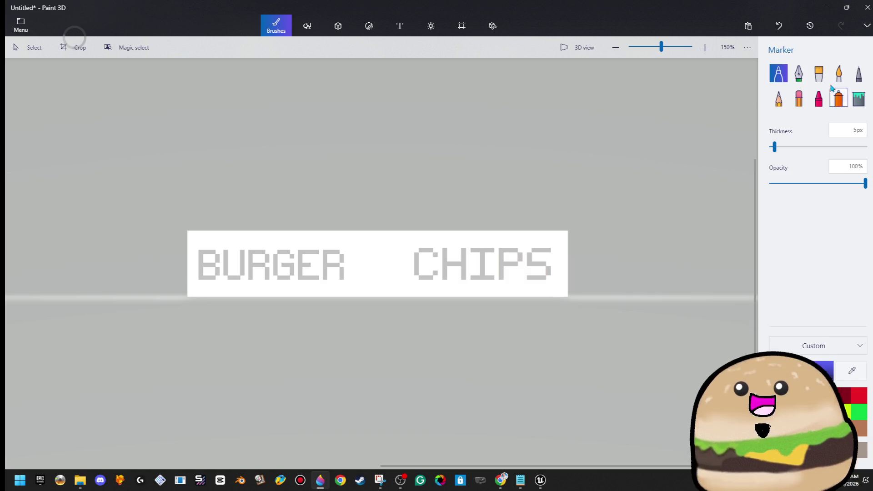
pyautogui.click(819, 100)
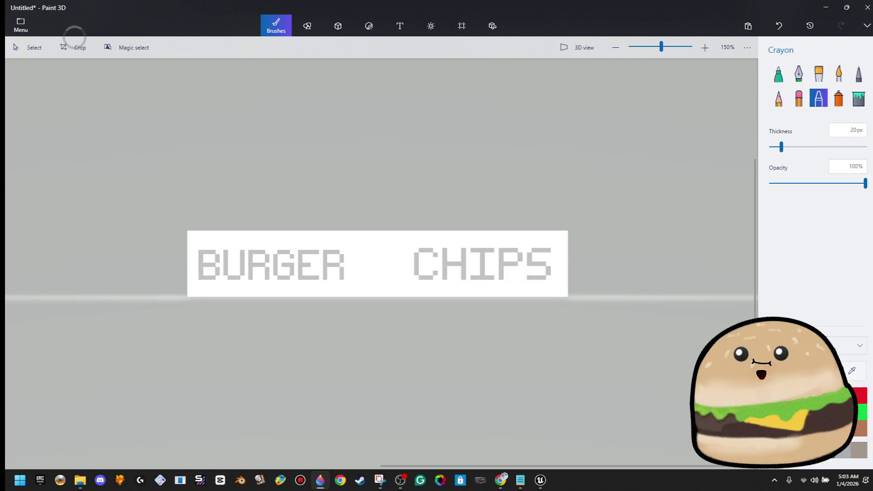
pyautogui.click(832, 368)
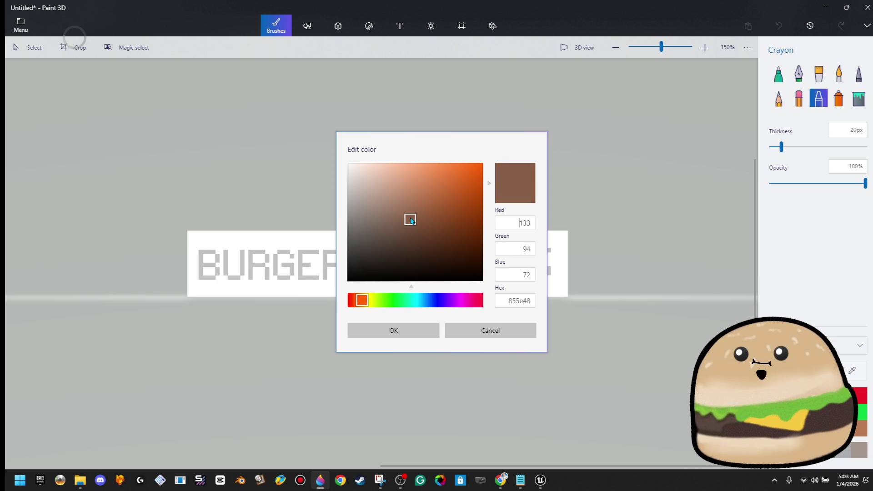
pyautogui.click(404, 327)
pyautogui.click(858, 99)
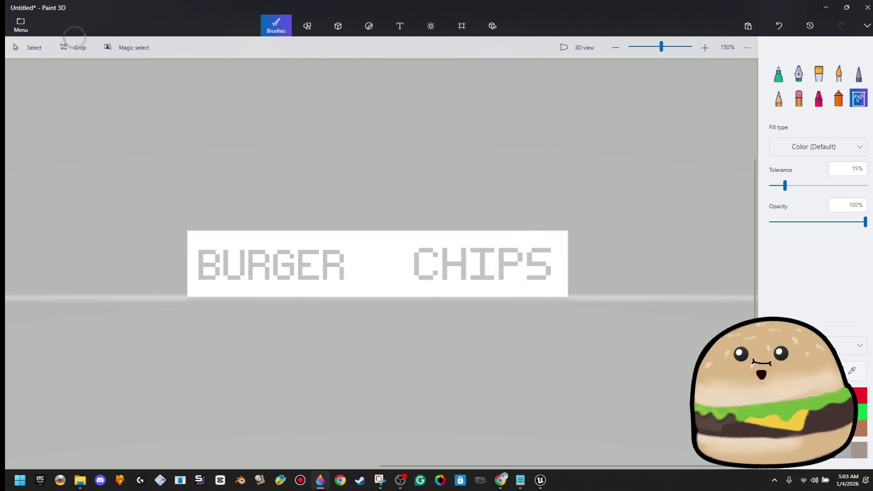
pyautogui.click(563, 238)
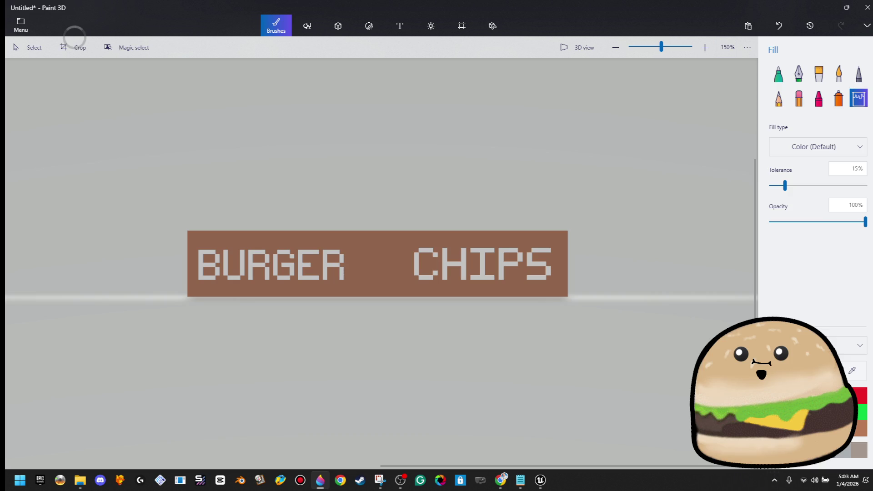
# Refill the banner with the darker brown 64412c.
pyautogui.click(832, 368)
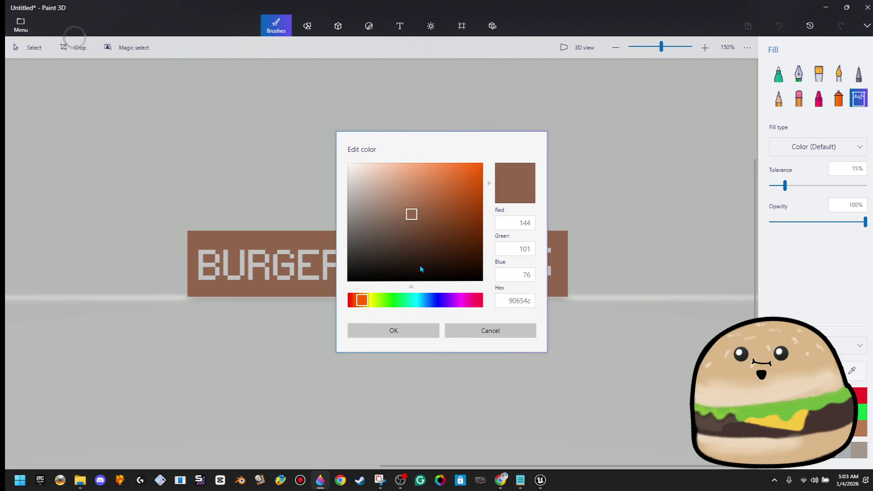
pyautogui.moveTo(418, 229); pyautogui.dragTo(423, 235)
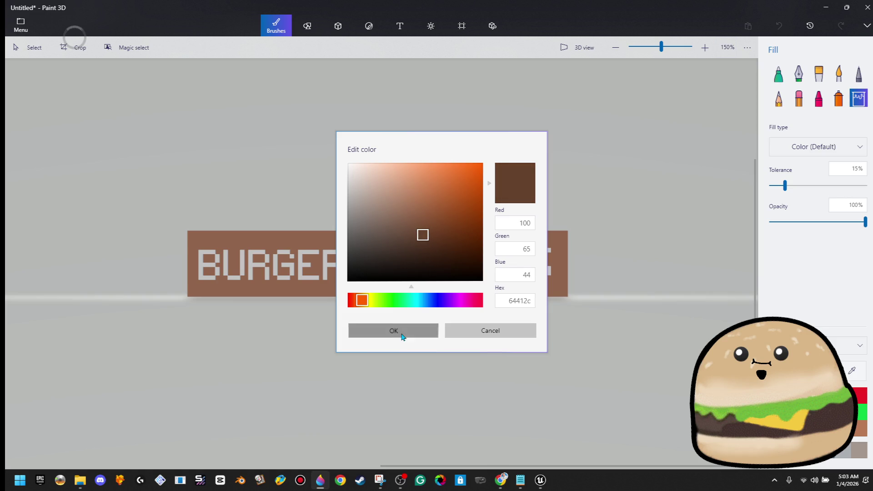
pyautogui.click(403, 334)
pyautogui.click(529, 236)
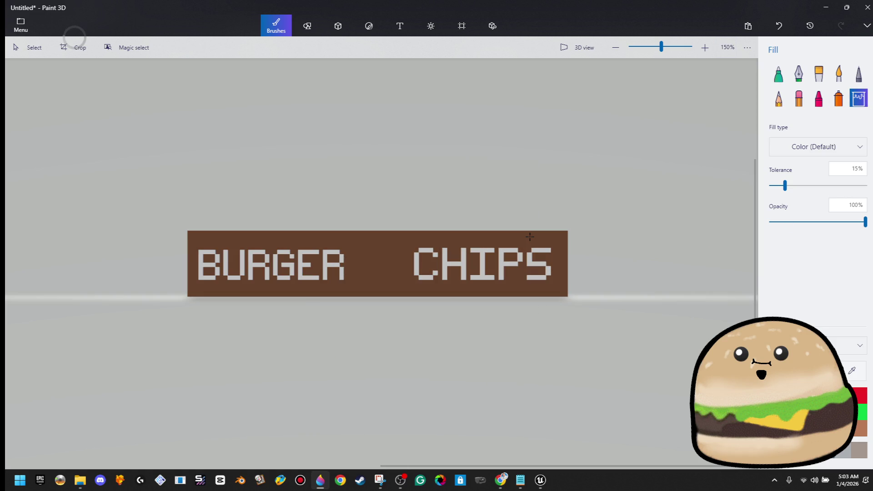
pyautogui.click(775, 78)
pyautogui.click(849, 97)
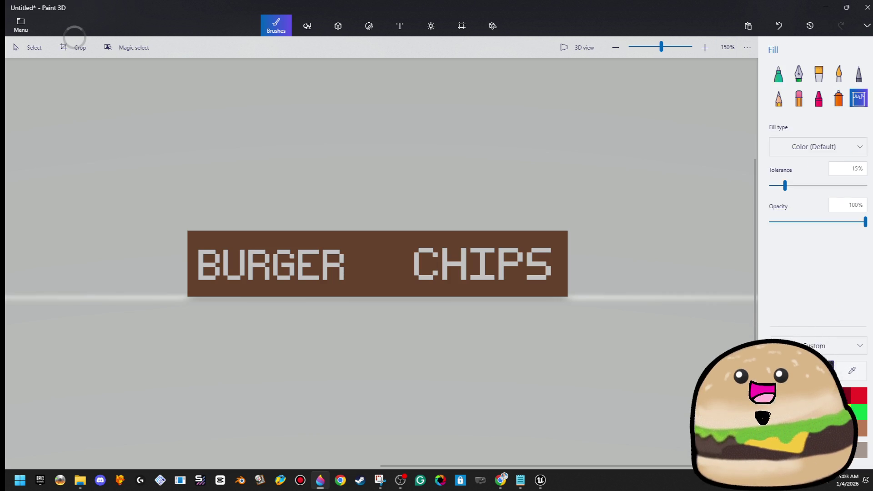
pyautogui.click(810, 370)
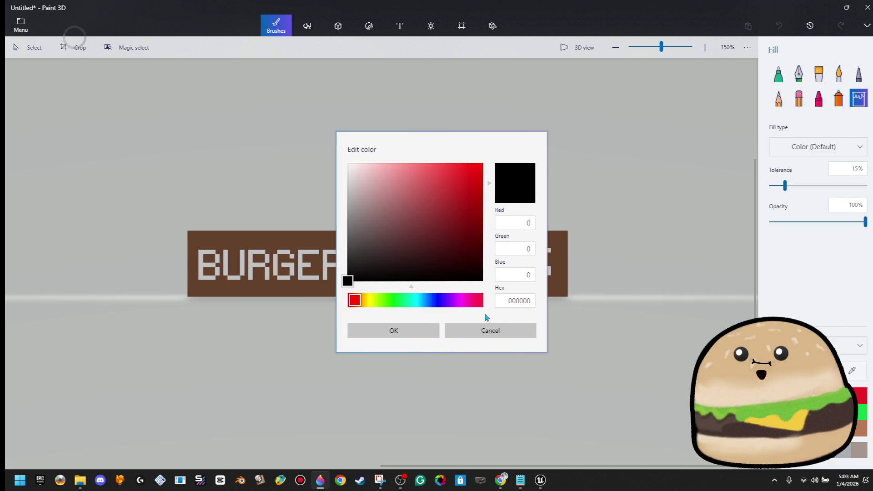
pyautogui.click(495, 332)
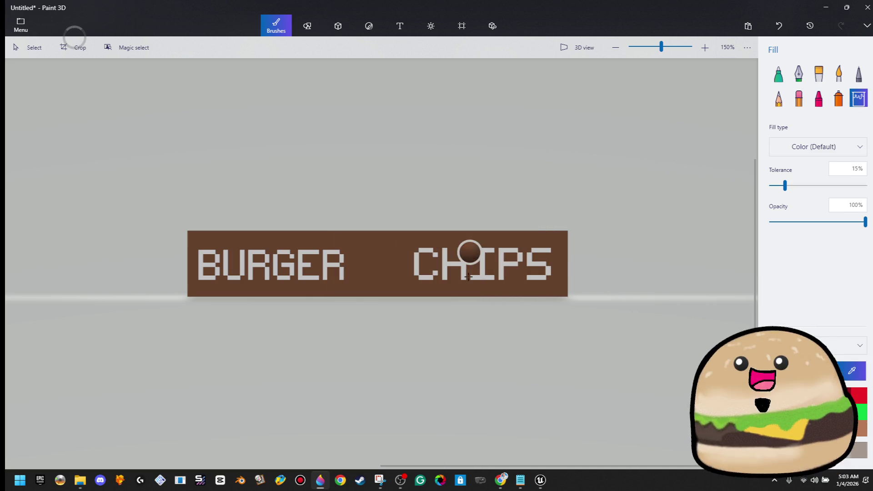
pyautogui.click(839, 98)
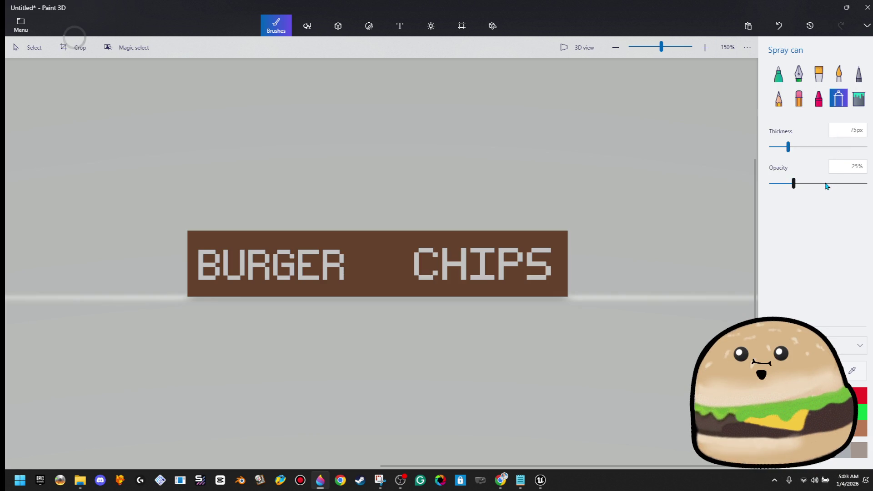
# Spray a soft lighter-brown glow across the banner at 22% opacity.
pyautogui.moveTo(857, 183); pyautogui.dragTo(791, 184)
pyautogui.click(800, 371)
pyautogui.moveTo(407, 215); pyautogui.dragTo(400, 205)
pyautogui.click(405, 338)
pyautogui.click(370, 259)
pyautogui.moveTo(478, 244); pyautogui.dragTo(359, 240)
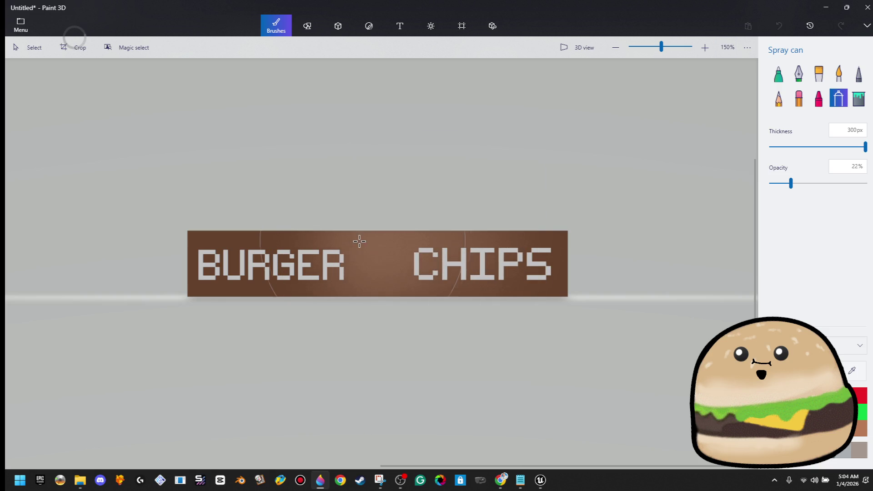
pyautogui.moveTo(270, 236); pyautogui.dragTo(383, 261)
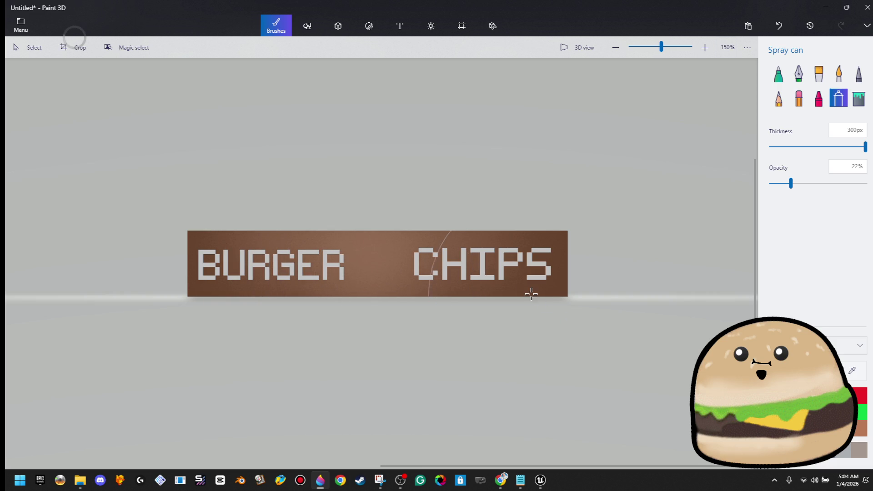
pyautogui.moveTo(528, 292)
pyautogui.mouseDown()
pyautogui.moveTo(400, 286)
pyautogui.moveTo(385, 297)
pyautogui.mouseUp()
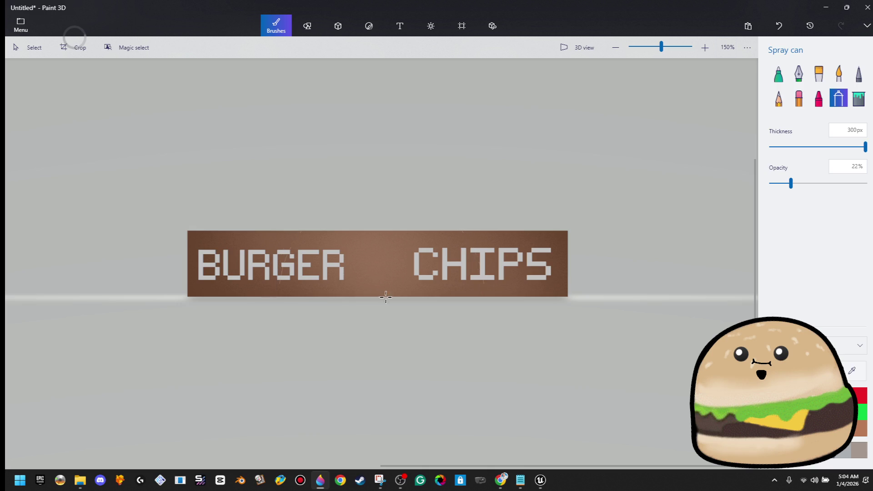
pyautogui.hotkey('ctrl', 'z')
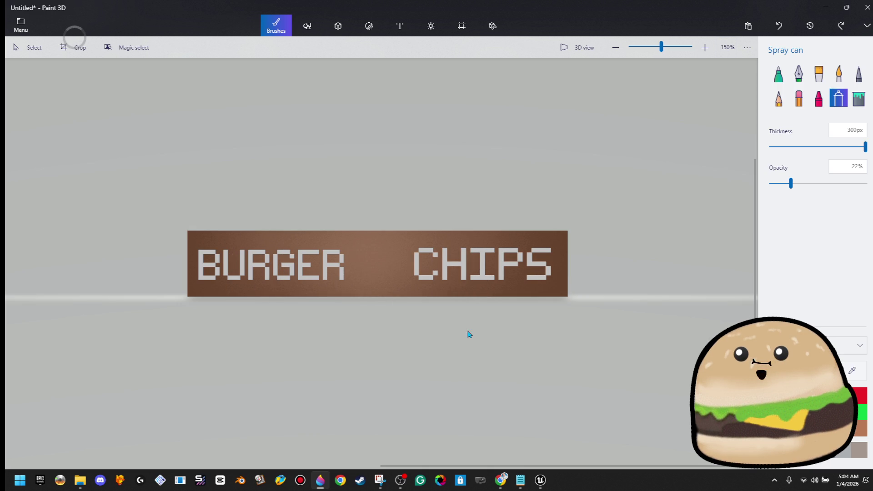
pyautogui.moveTo(466, 301); pyautogui.dragTo(361, 285)
pyautogui.moveTo(288, 286); pyautogui.dragTo(351, 278)
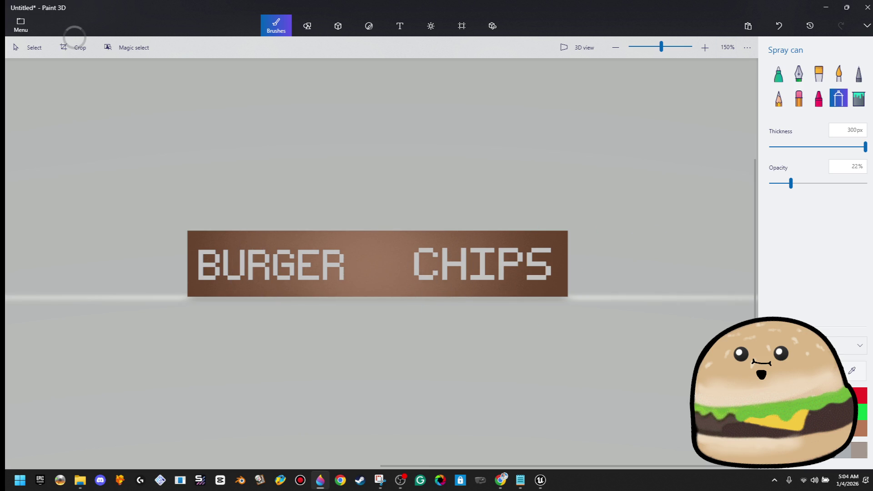
# Try a paler centre highlight, undo it, and paste the 100 × 100 px burger picture.
pyautogui.click(814, 370)
pyautogui.click(390, 197)
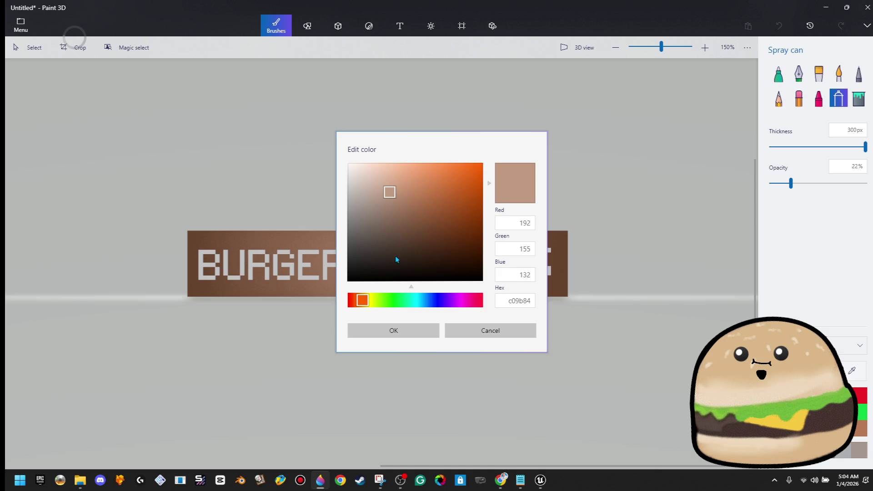
pyautogui.click(401, 337)
pyautogui.moveTo(378, 266)
pyautogui.mouseDown()
pyautogui.moveTo(397, 264)
pyautogui.moveTo(384, 263)
pyautogui.mouseUp()
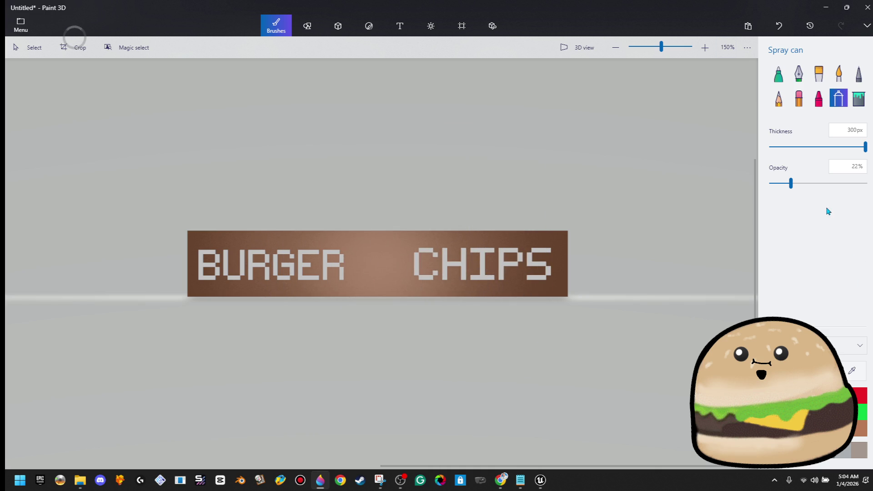
pyautogui.hotkey('ctrl', 'z')
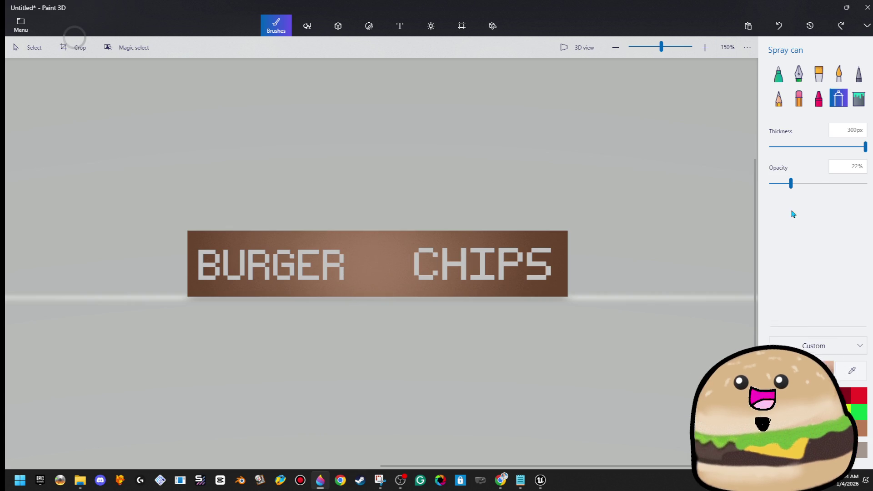
pyautogui.hotkey('ctrl', 'v')
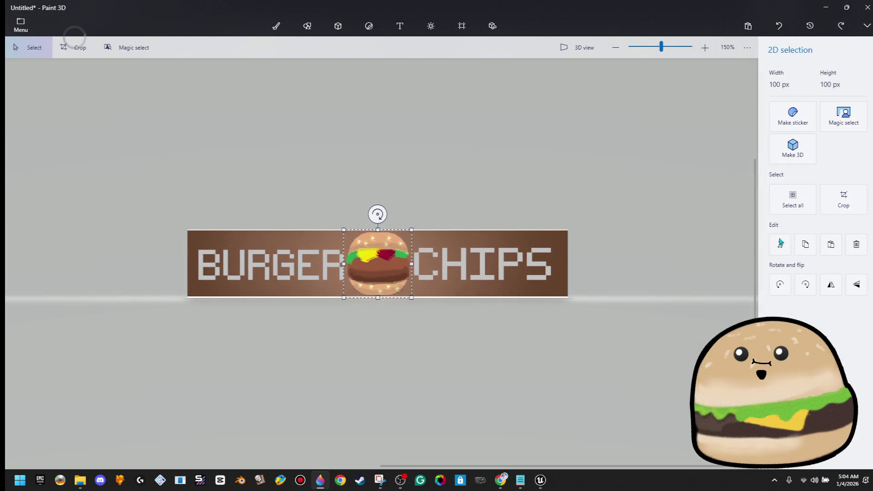
# Make the burger a 3D object, shrunk and placed between the words.
pyautogui.click(793, 149)
pyautogui.moveTo(416, 307); pyautogui.dragTo(399, 296)
pyautogui.moveTo(382, 265); pyautogui.dragTo(393, 277)
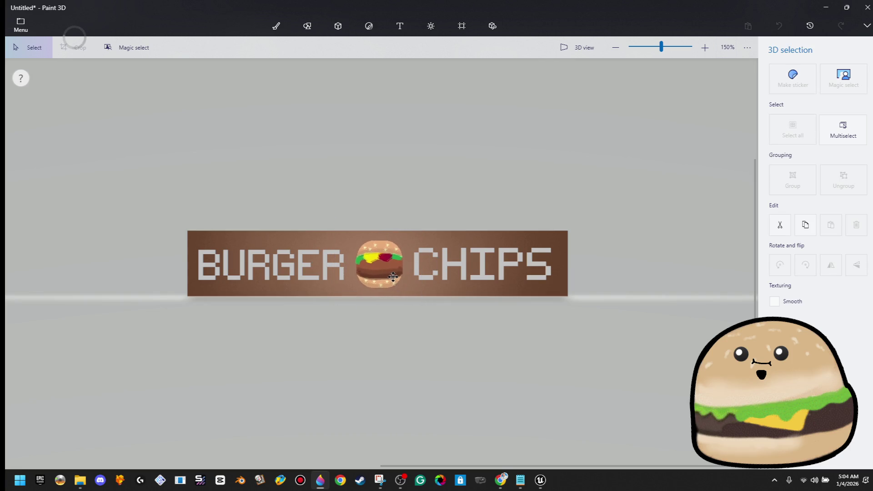
pyautogui.press('b')
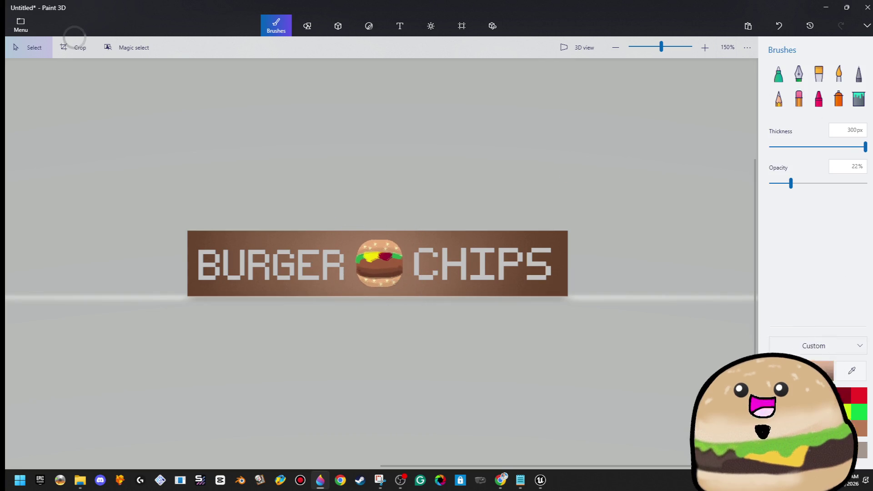
# Paste the fries picture as a 3D object, enlarged and placed over BURGER.
pyautogui.hotkey('ctrl', 'v')
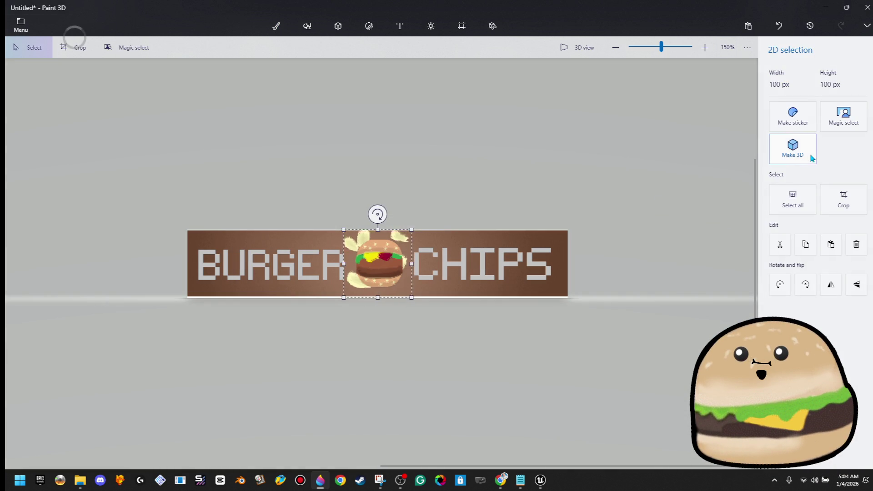
pyautogui.click(800, 151)
pyautogui.moveTo(418, 214)
pyautogui.mouseDown()
pyautogui.moveTo(458, 205)
pyautogui.moveTo(331, 244)
pyautogui.moveTo(306, 242)
pyautogui.moveTo(335, 218)
pyautogui.mouseUp()
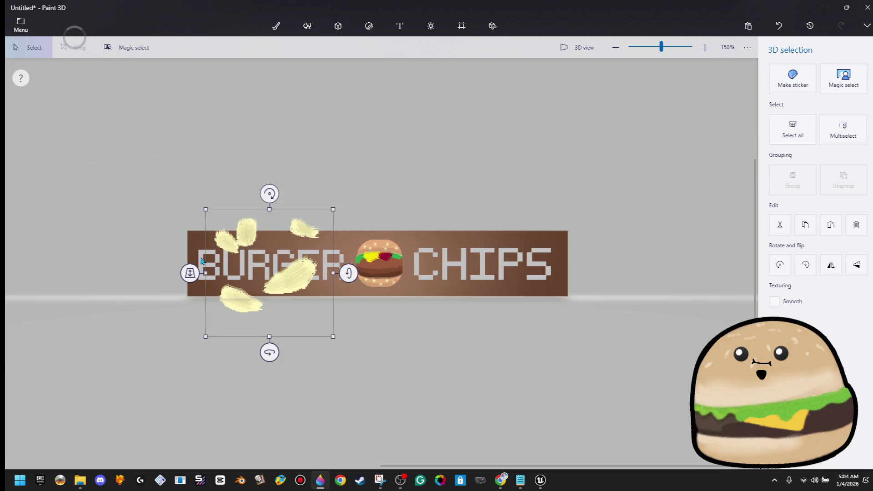
pyautogui.moveTo(190, 279); pyautogui.dragTo(219, 226)
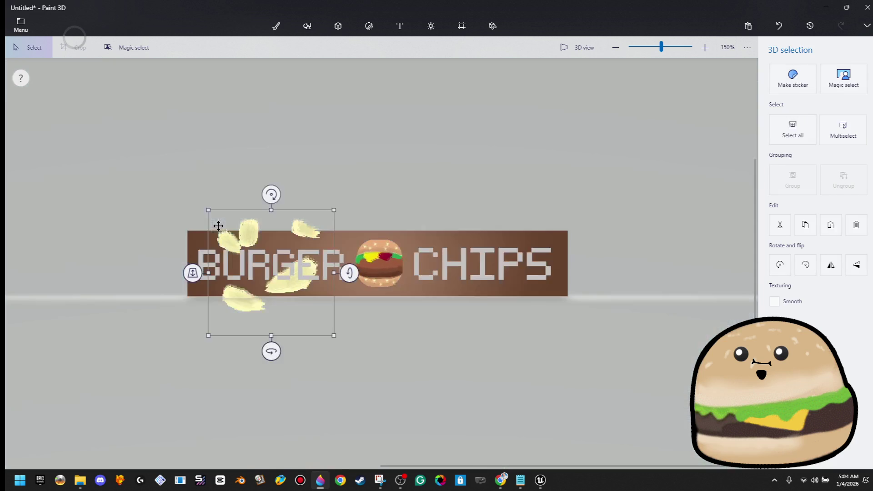
pyautogui.moveTo(292, 226); pyautogui.dragTo(296, 230)
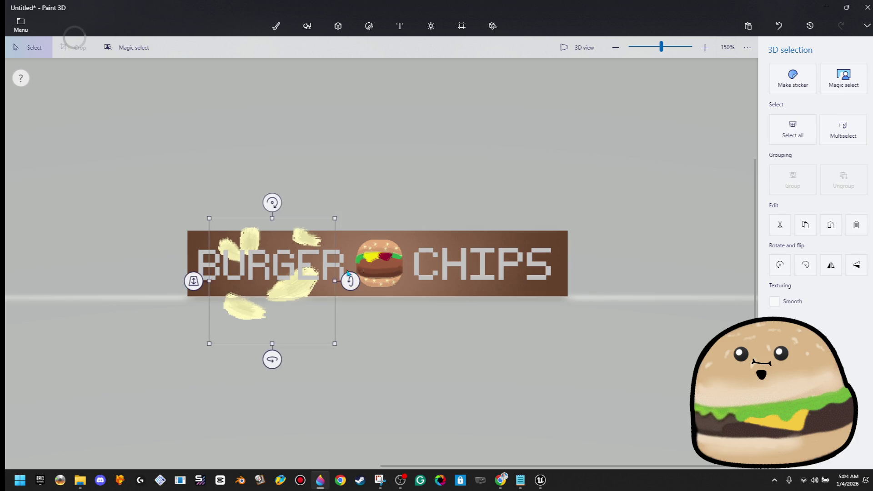
# Recolour both the CHIPS and BURGER 3D lettering white.
pyautogui.press('b')
pyautogui.moveTo(608, 221)
pyautogui.mouseDown()
pyautogui.moveTo(400, 273)
pyautogui.moveTo(169, 300)
pyautogui.mouseUp()
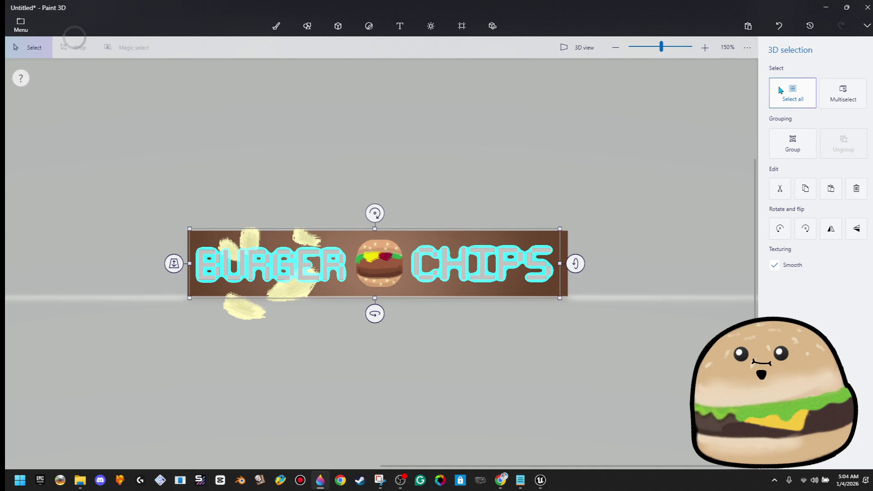
pyautogui.press('b')
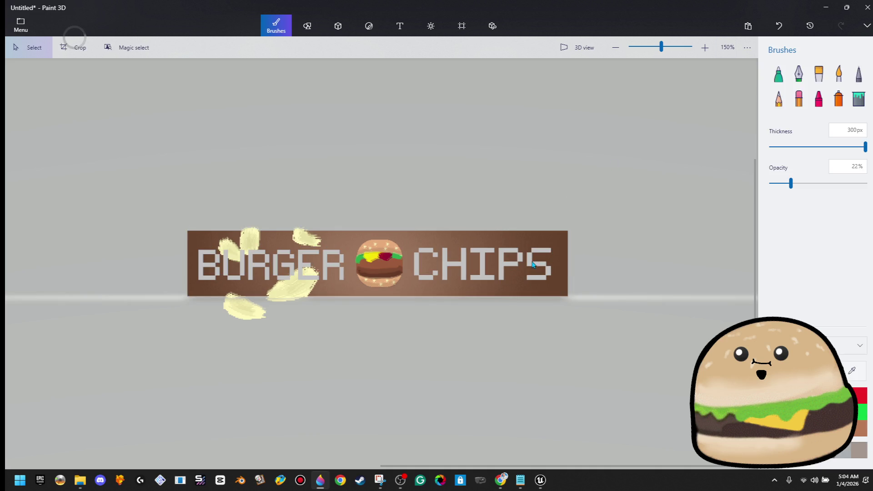
pyautogui.hotkey('ctrl', 'z')
pyautogui.click(773, 76)
pyautogui.click(664, 144)
pyautogui.click(489, 165)
pyautogui.hotkey('ctrl', 'z')
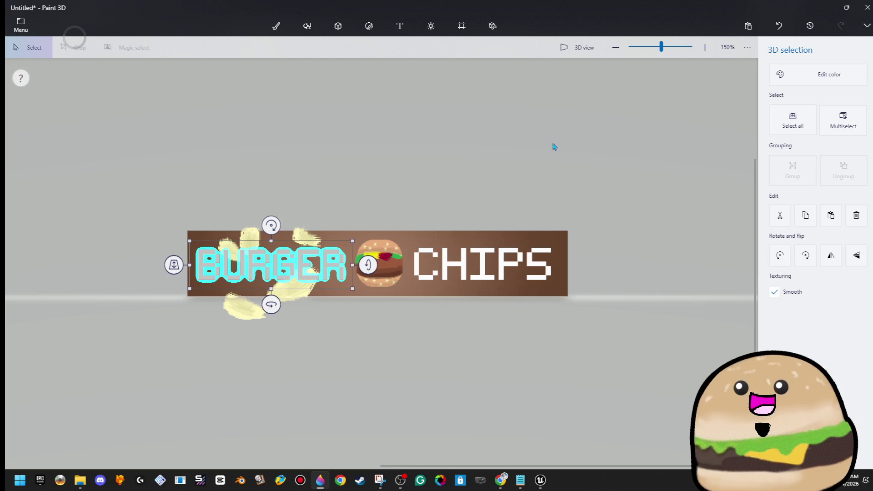
pyautogui.click(809, 75)
pyautogui.click(665, 144)
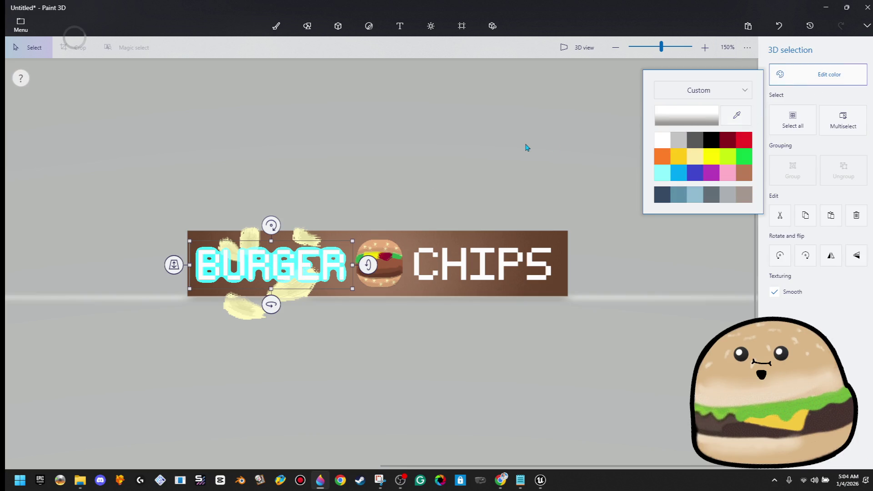
pyautogui.click(525, 147)
# Rotate the chip strokes 180° and move the copy over CHIPS, slightly tilting BURGER's chips.
pyautogui.hotkey('ctrl', 'z')
pyautogui.press('ctrl')
pyautogui.moveTo(350, 285)
pyautogui.mouseDown()
pyautogui.moveTo(347, 270)
pyautogui.moveTo(345, 298)
pyautogui.mouseUp()
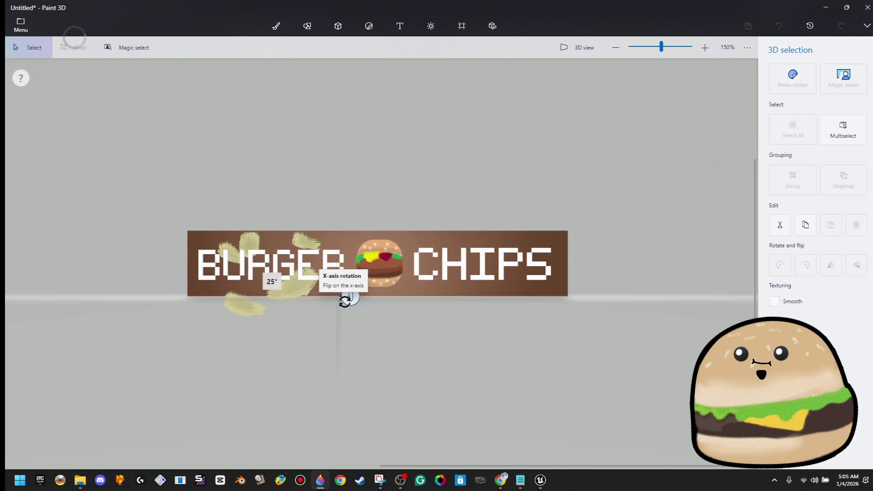
pyautogui.click(307, 295)
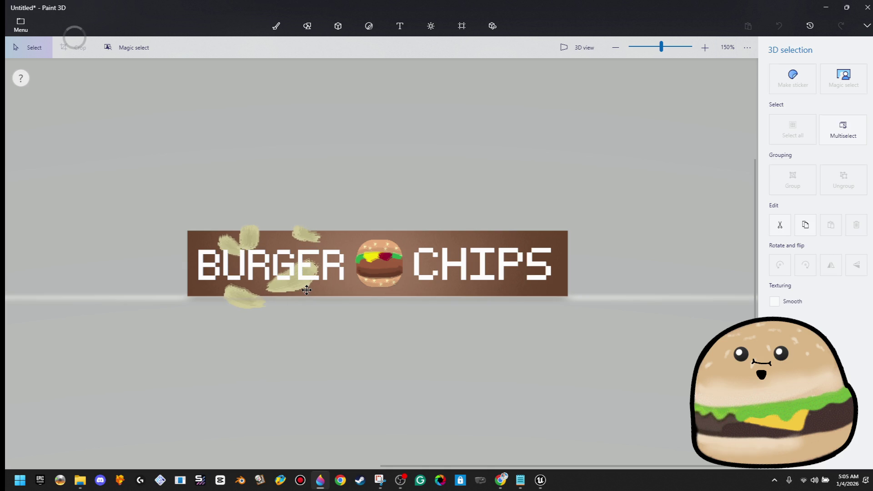
pyautogui.click(318, 282)
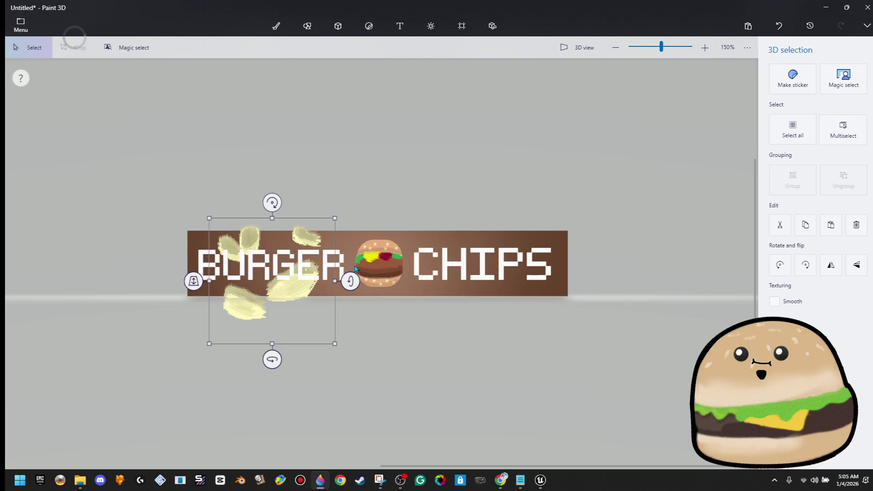
pyautogui.moveTo(267, 363); pyautogui.dragTo(377, 354)
pyautogui.moveTo(339, 314); pyautogui.dragTo(527, 304)
pyautogui.click(314, 291)
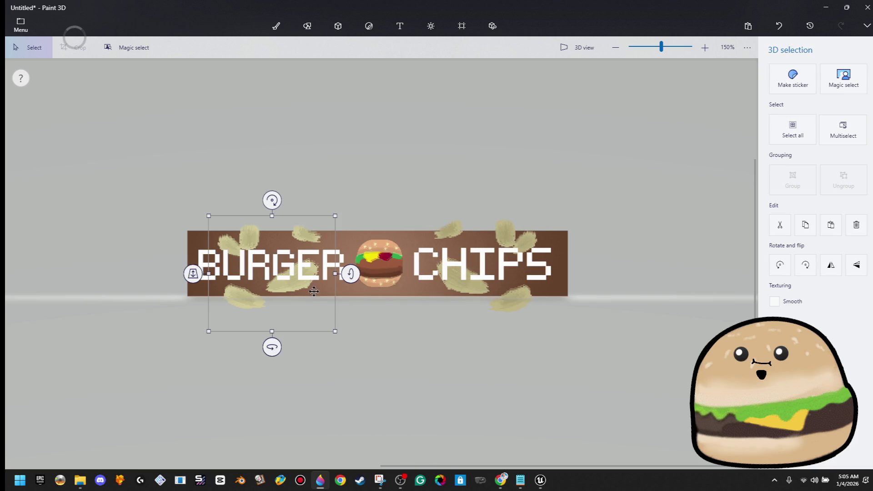
pyautogui.moveTo(350, 274); pyautogui.dragTo(352, 273)
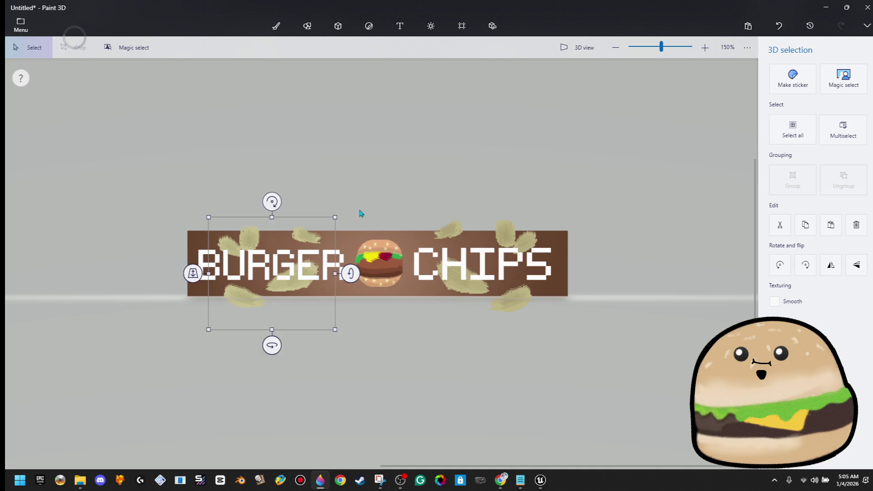
pyautogui.click(208, 216)
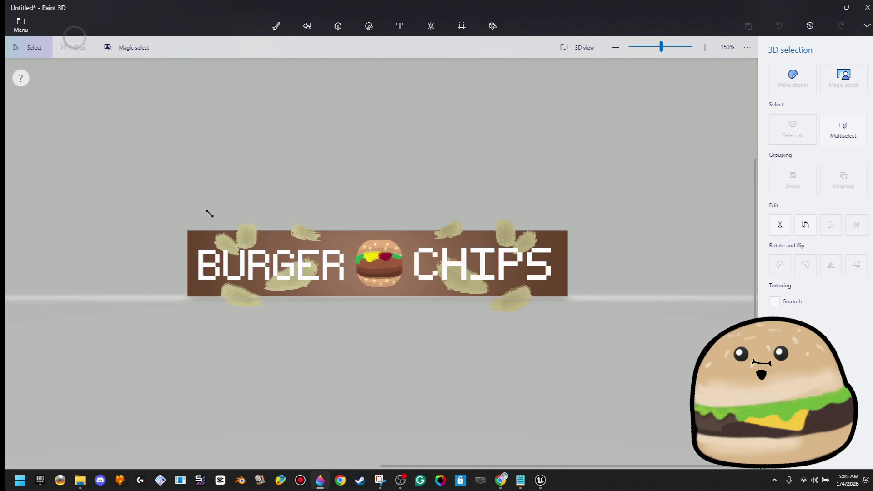
# Select both words, try black lettering then undo, and push them slightly back in depth.
pyautogui.press('b')
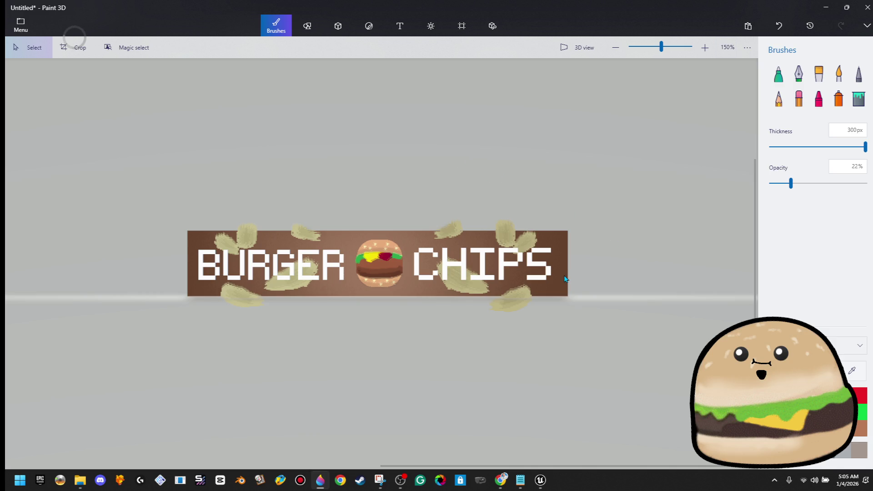
pyautogui.click(338, 271)
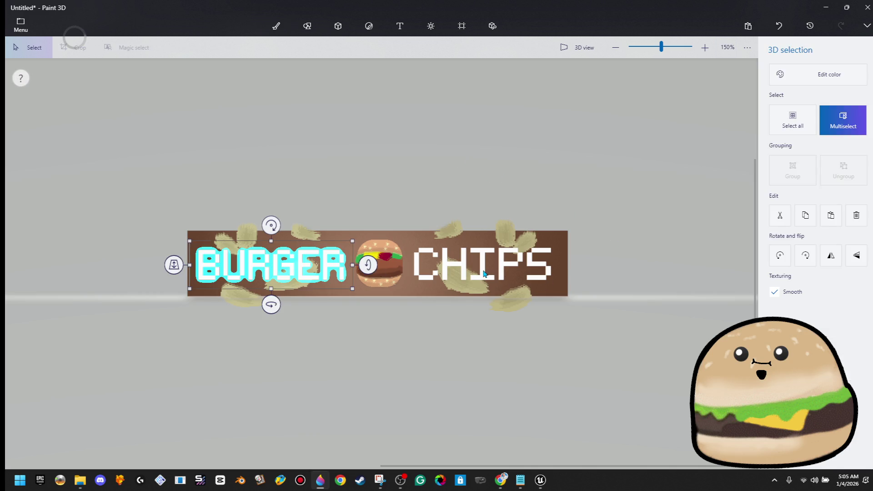
pyautogui.keyDown('ctrl'); pyautogui.click(485, 274); pyautogui.keyUp('ctrl')
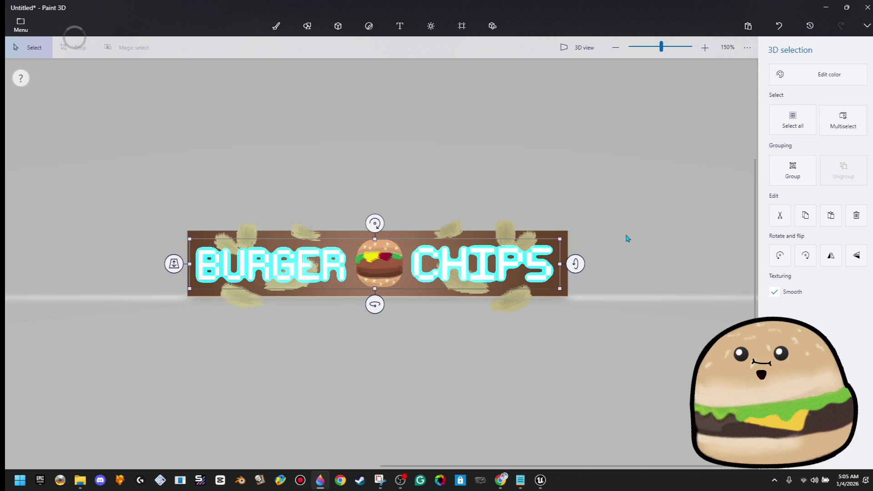
pyautogui.click(772, 78)
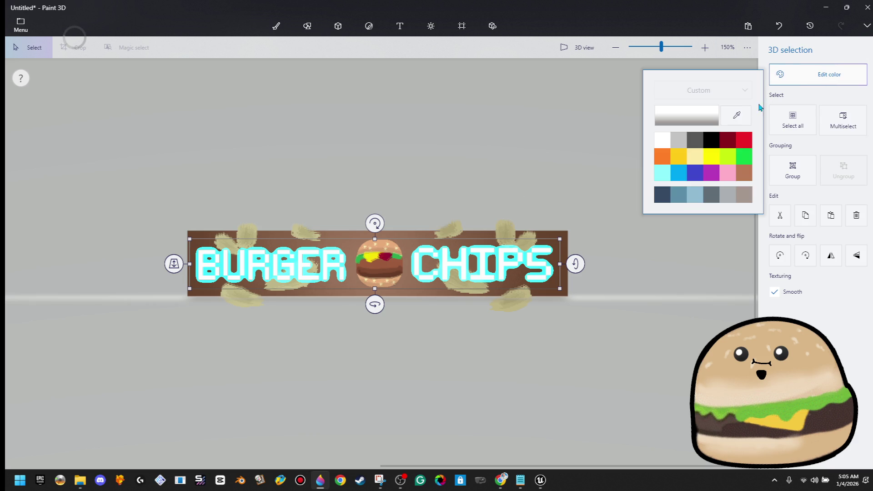
pyautogui.click(712, 145)
pyautogui.hotkey('ctrl', 'z')
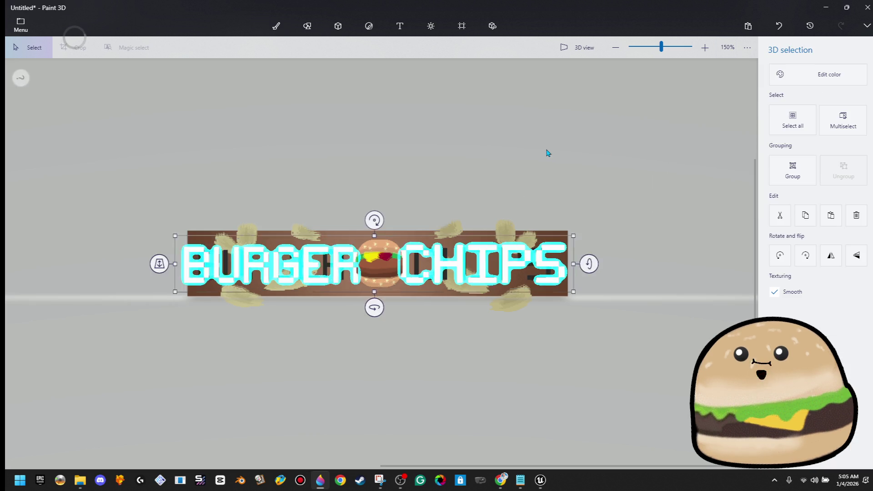
pyautogui.moveTo(174, 264)
pyautogui.mouseDown()
pyautogui.moveTo(171, 273)
pyautogui.moveTo(173, 264)
pyautogui.mouseUp()
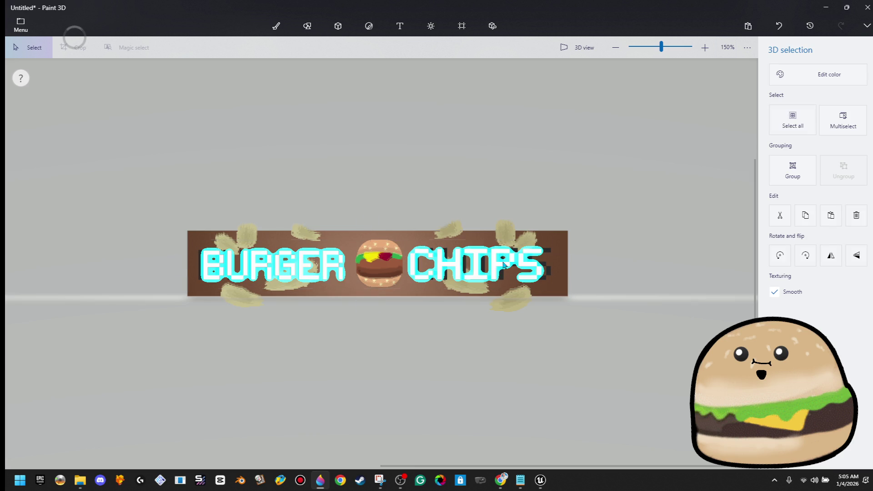
# Nudge the CHIPS and BURGER lettering slightly right.
pyautogui.click(591, 252)
pyautogui.moveTo(541, 274); pyautogui.dragTo(547, 271)
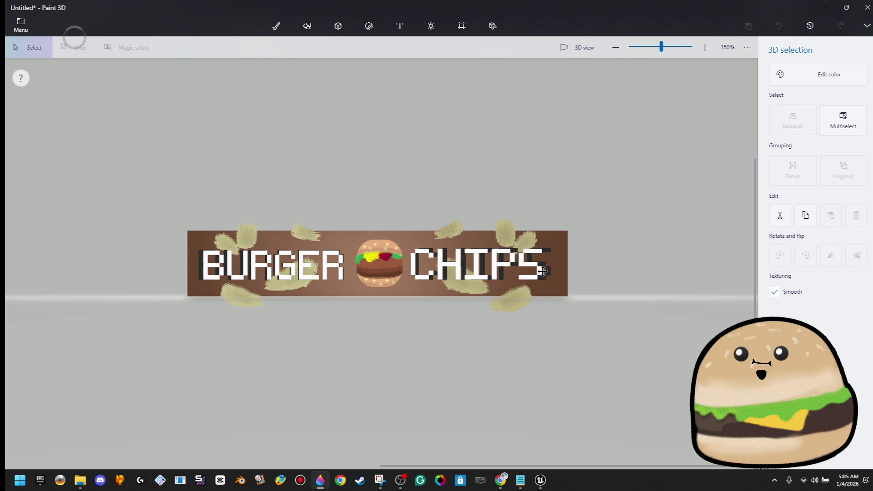
pyautogui.click(598, 236)
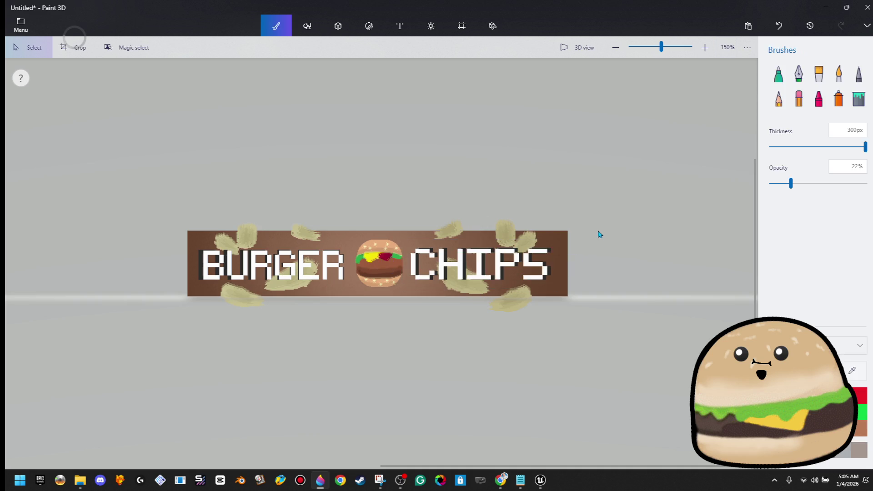
pyautogui.moveTo(331, 269); pyautogui.dragTo(335, 269)
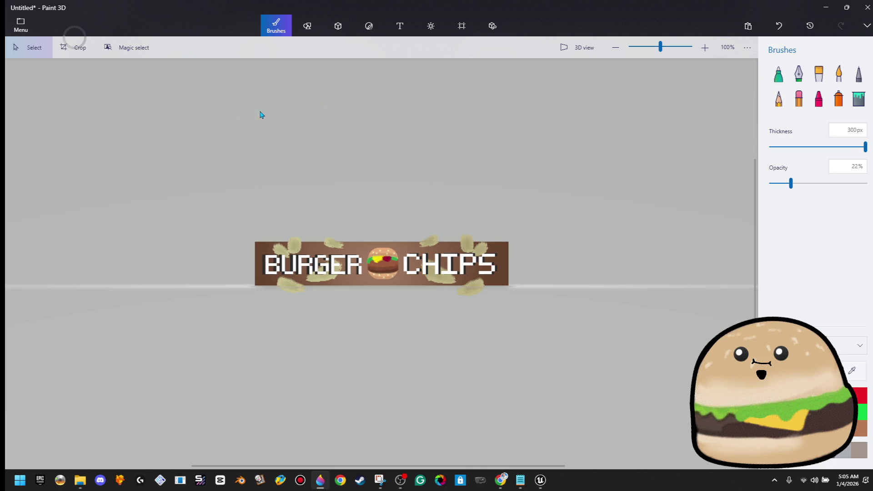
pyautogui.click(21, 25)
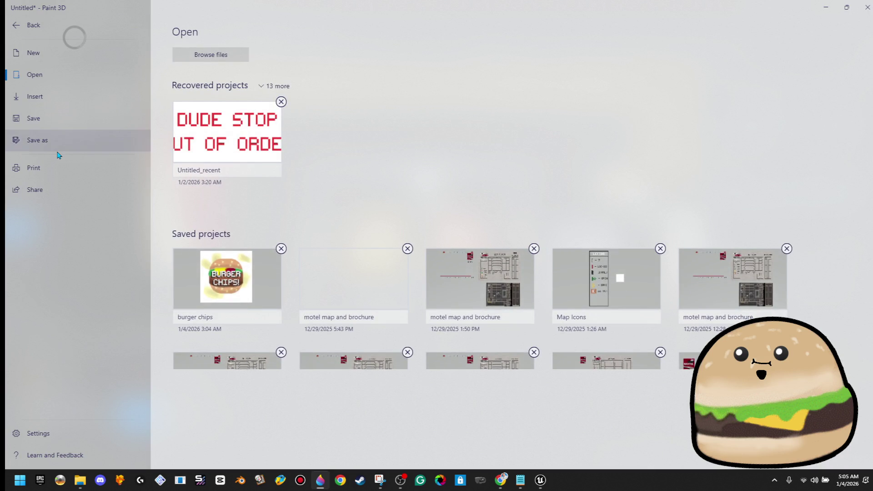
# Save the banner as a burger chips PNG image in the TEXTURES-Custom folder.
pyautogui.click(37, 140)
pyautogui.click(206, 89)
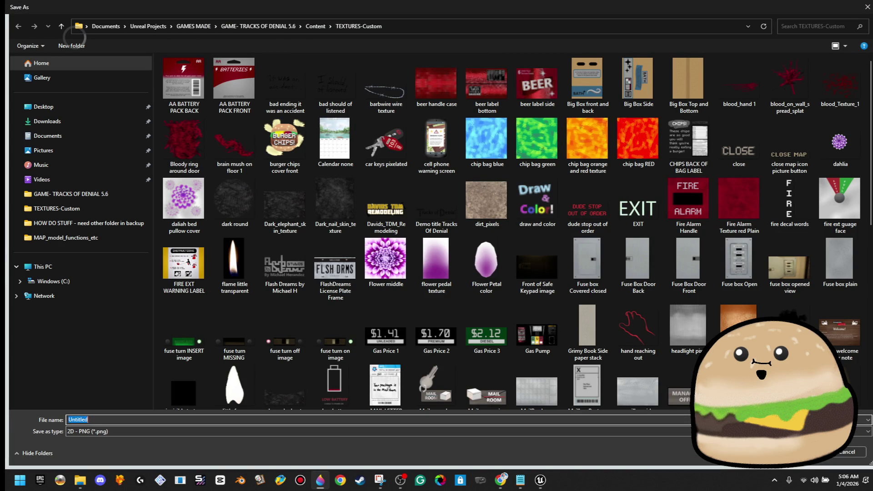
pyautogui.write('brger chi')
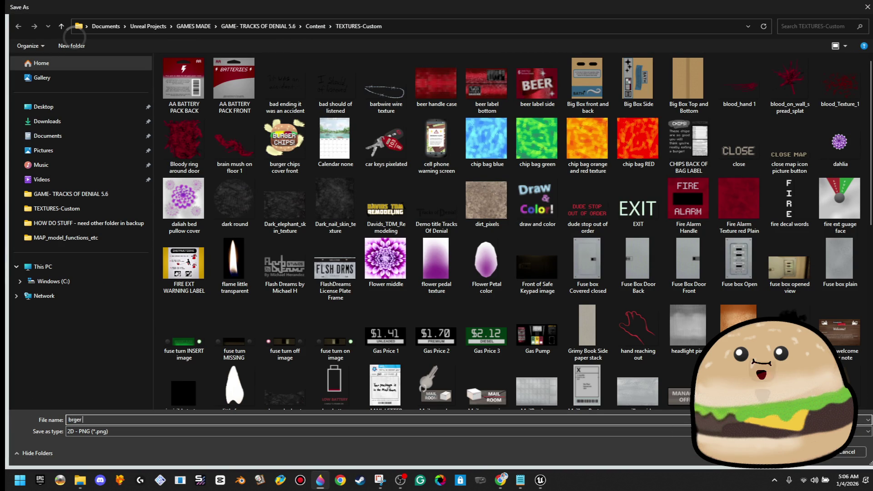
pyautogui.press('BackSpace')
pyautogui.press('BackSpace')
pyautogui.press('BackSpace')
pyautogui.write('urger chips ba')
pyautogui.press('Return')
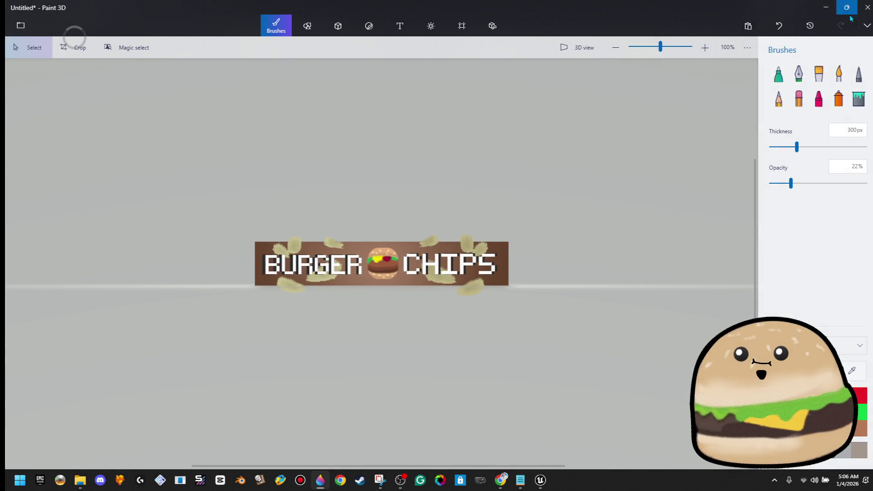
pyautogui.click(819, 10)
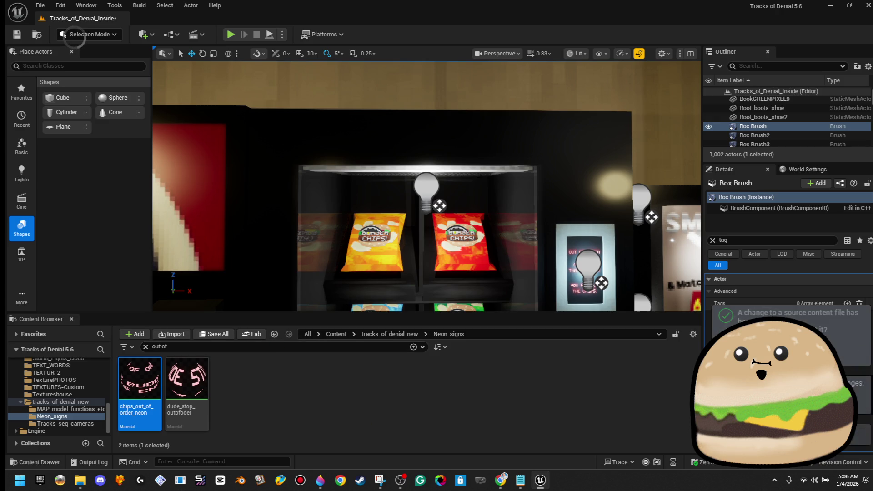
# Open the vending machine Blueprint's 3D viewport and frame its glass cover component.
pyautogui.rightClick(460, 146)
pyautogui.click(508, 187)
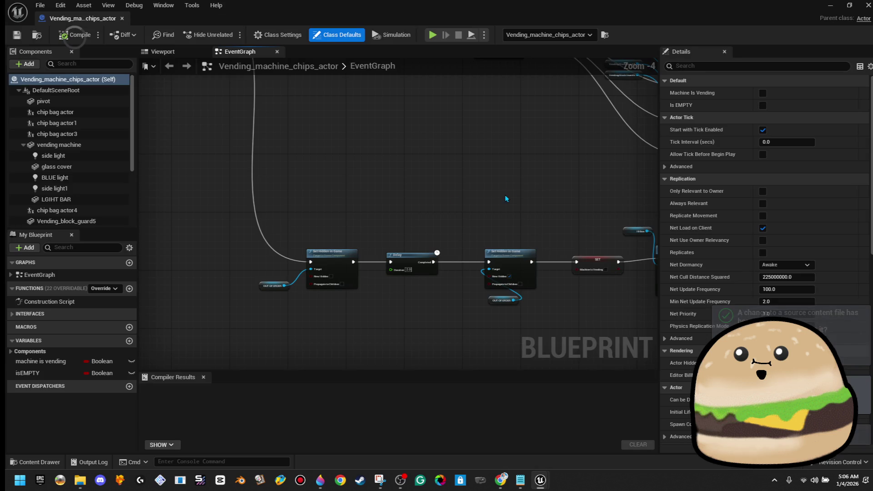
pyautogui.click(163, 52)
pyautogui.click(26, 64)
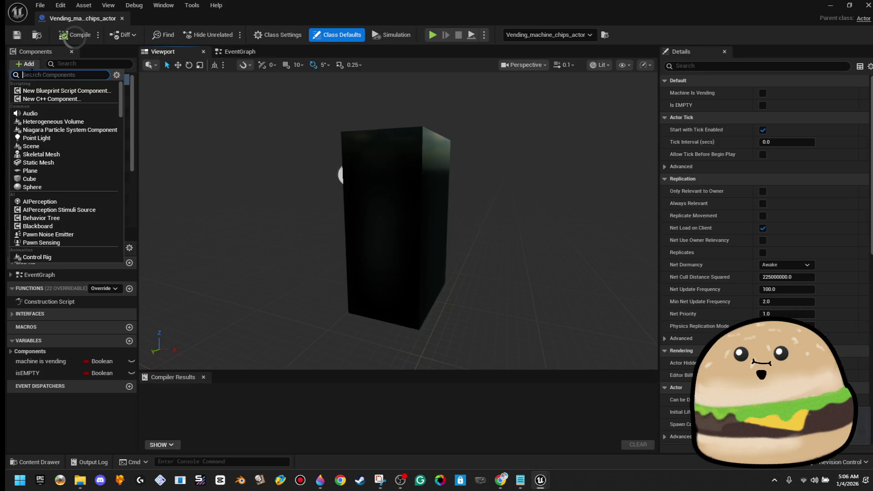
pyautogui.click(189, 159)
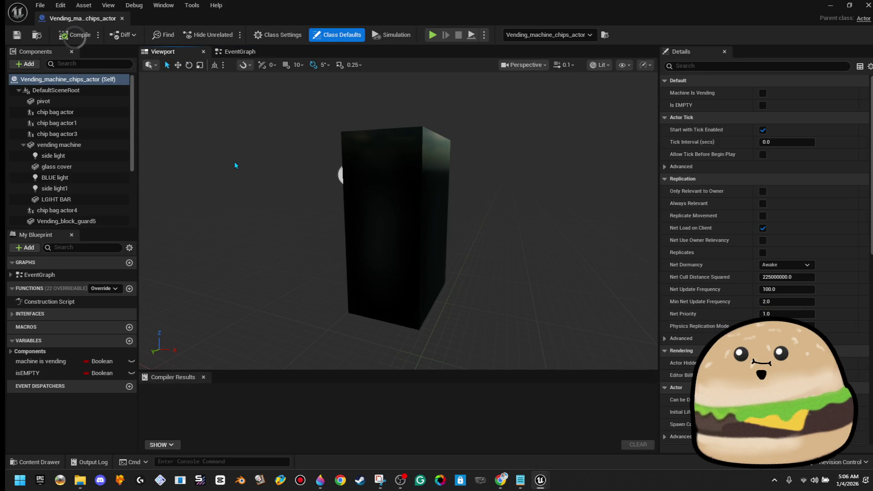
pyautogui.moveTo(191, 168); pyautogui.dragTo(205, 144)
pyautogui.scroll(-3, 72, 215)
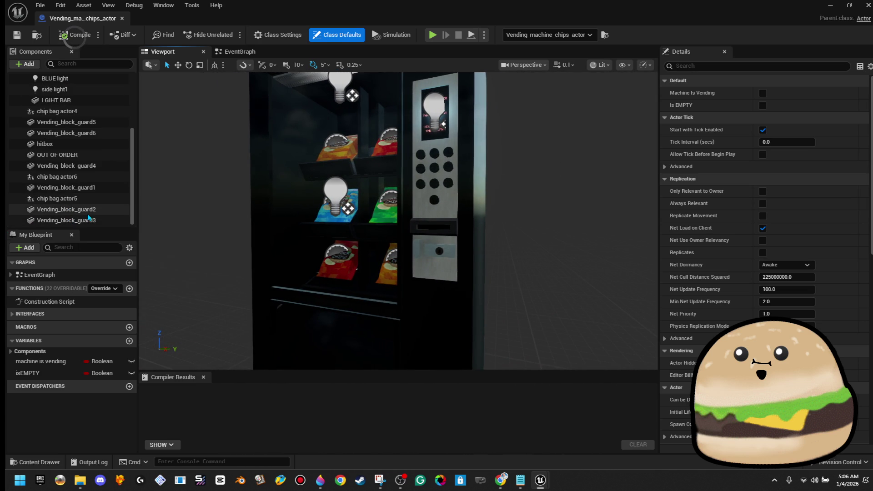
pyautogui.click(318, 159)
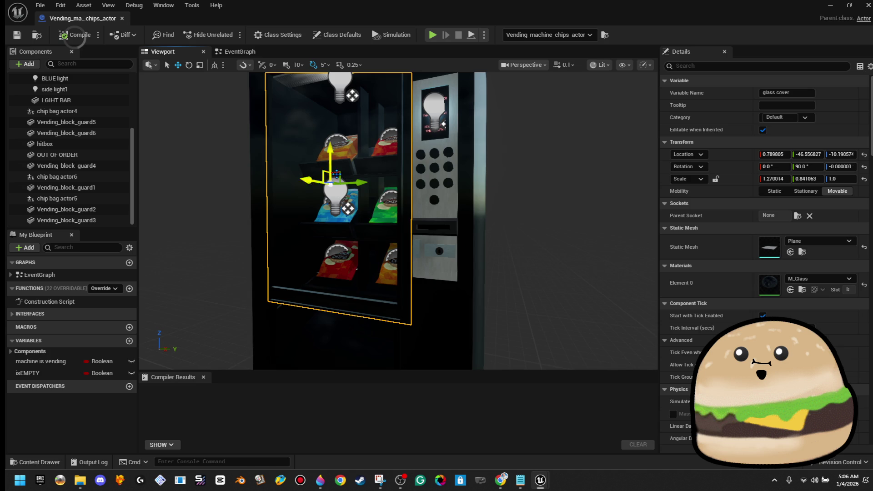
pyautogui.press('f')
pyautogui.scroll(3, 102, 152)
# Duplicate the glass cover component and name the copy 'top BANNER'.
pyautogui.rightClick(92, 140)
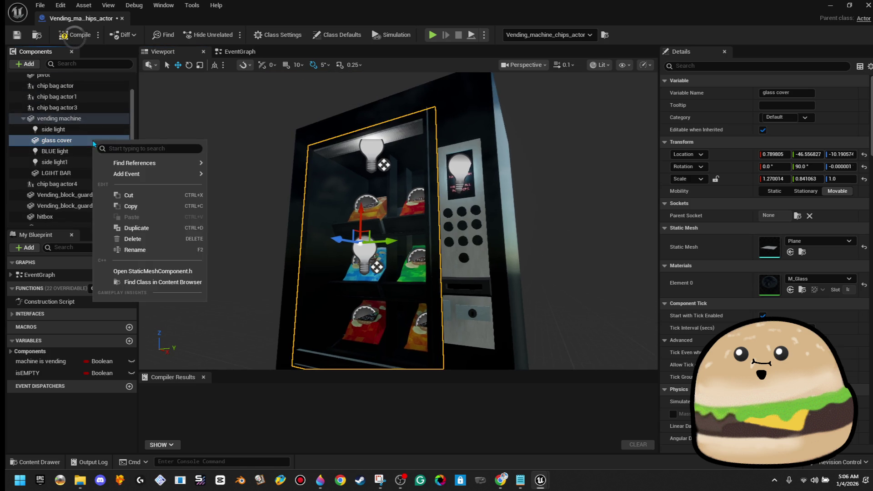
pyautogui.click(154, 229)
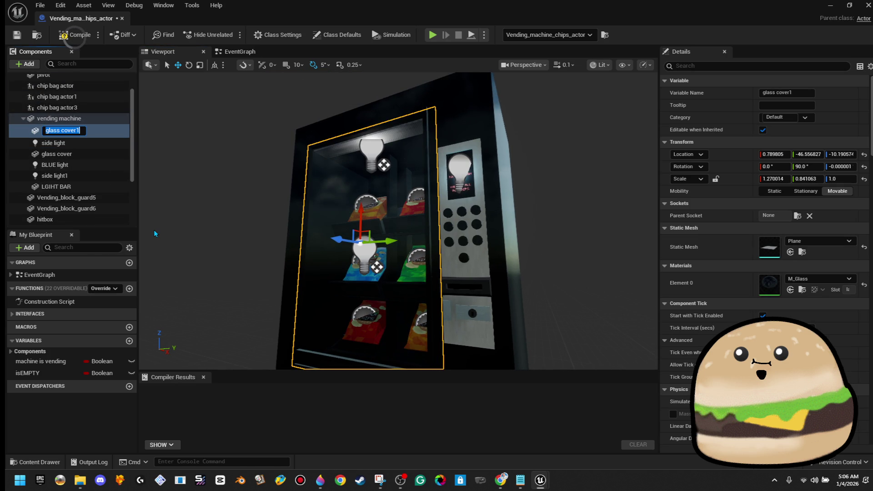
pyautogui.write('top B')
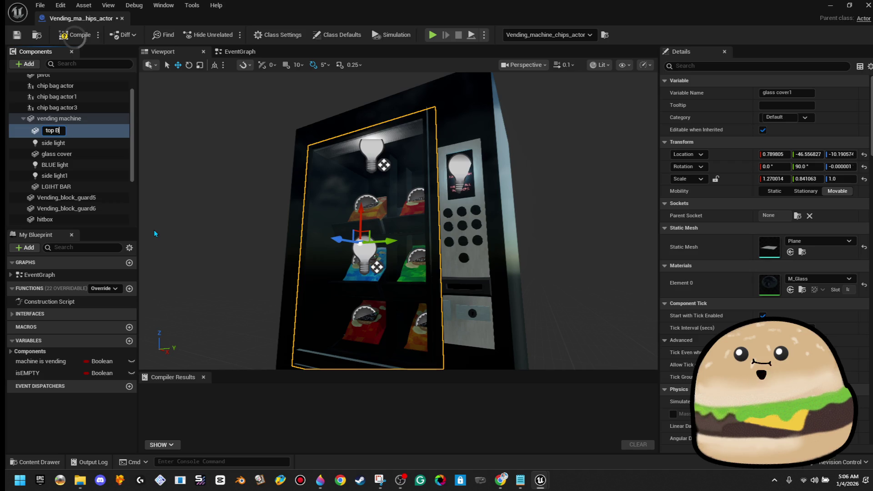
pyautogui.write('ANNER')
pyautogui.press('Return')
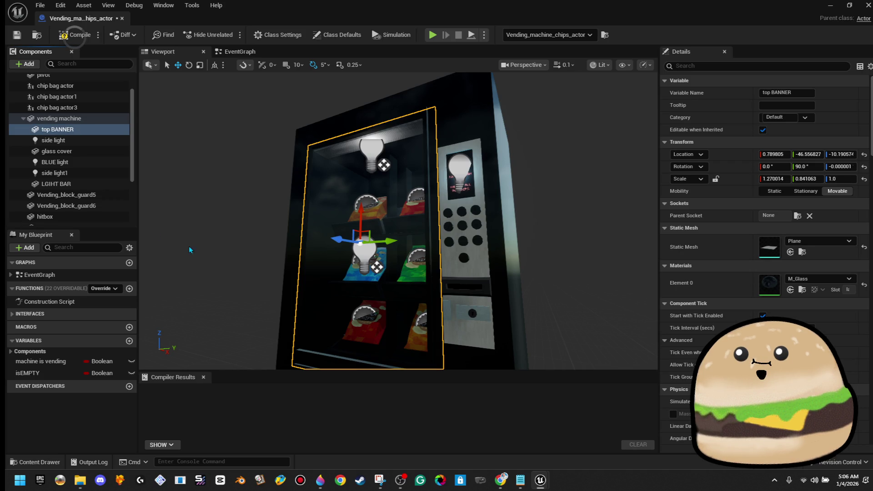
# Scale the top BANNER down along X into a thin band.
pyautogui.moveTo(189, 246); pyautogui.dragTo(180, 196)
pyautogui.moveTo(316, 345); pyautogui.dragTo(312, 345)
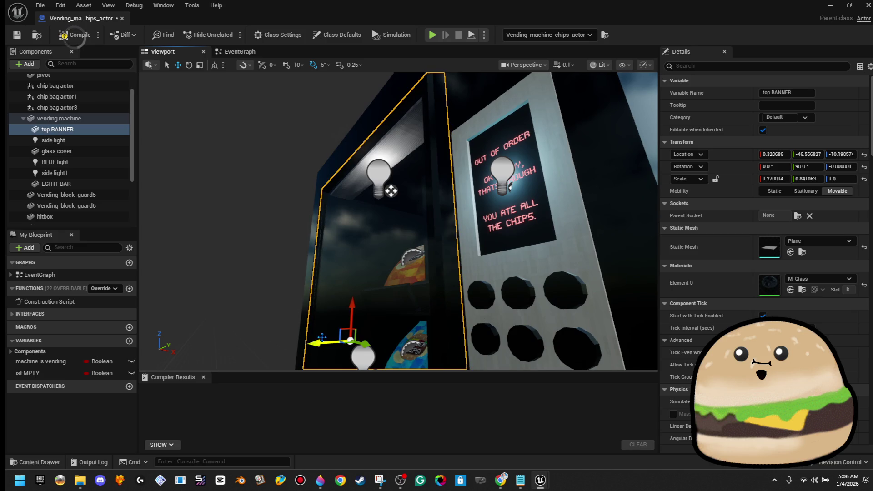
pyautogui.scroll(3, 316, 345)
pyautogui.press('r')
pyautogui.moveTo(334, 244); pyautogui.dragTo(335, 279)
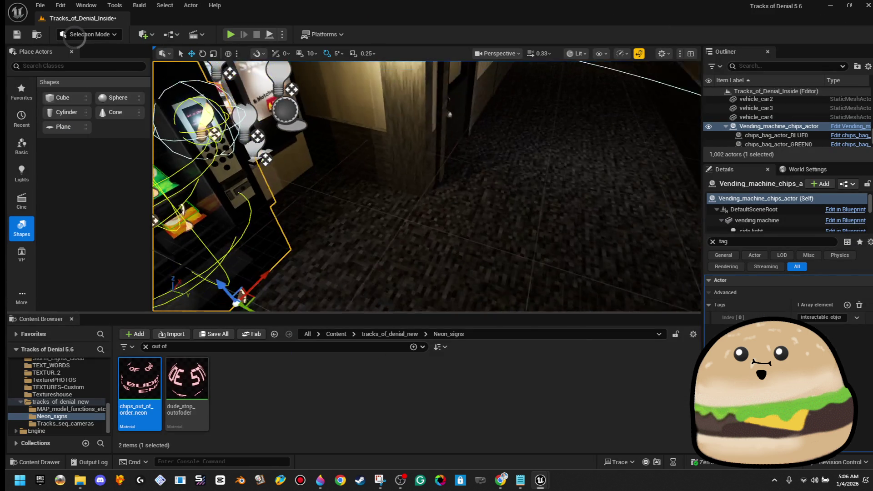
# Drop the burger_chips_banner texture onto a test cube to create burger_chips_banner_Mat.
pyautogui.moveTo(62, 97)
pyautogui.mouseDown()
pyautogui.moveTo(283, 92)
pyautogui.moveTo(561, 267)
pyautogui.moveTo(475, 245)
pyautogui.mouseUp()
pyautogui.click(286, 346)
pyautogui.write('anner')
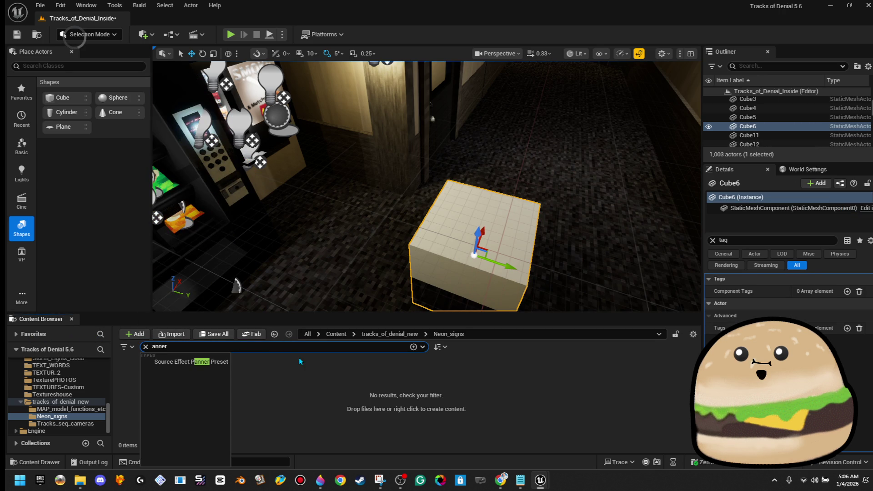
pyautogui.click(336, 334)
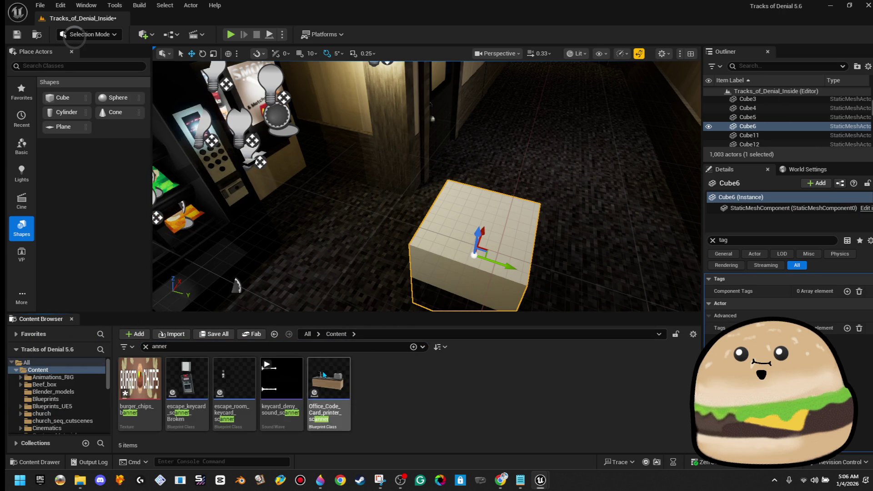
pyautogui.moveTo(139, 380)
pyautogui.mouseDown()
pyautogui.moveTo(437, 321)
pyautogui.moveTo(503, 278)
pyautogui.moveTo(500, 249)
pyautogui.mouseUp()
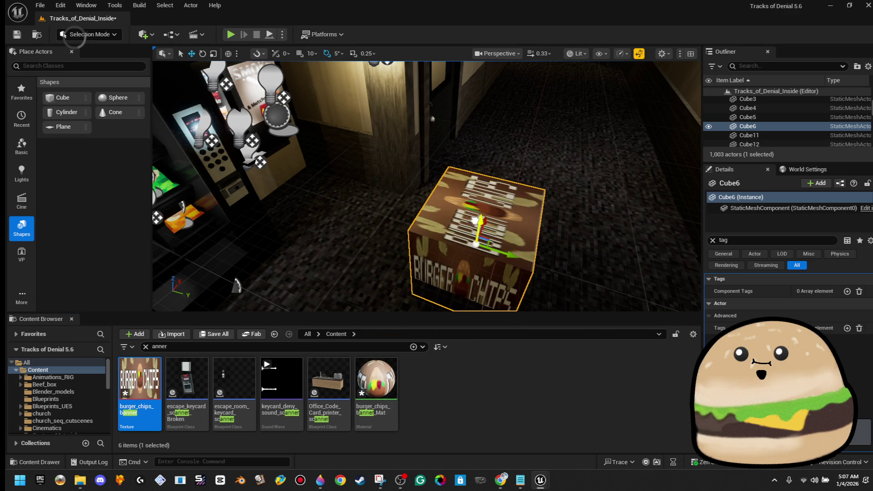
# Delete the temporary test cube from the level.
pyautogui.press('Delete')
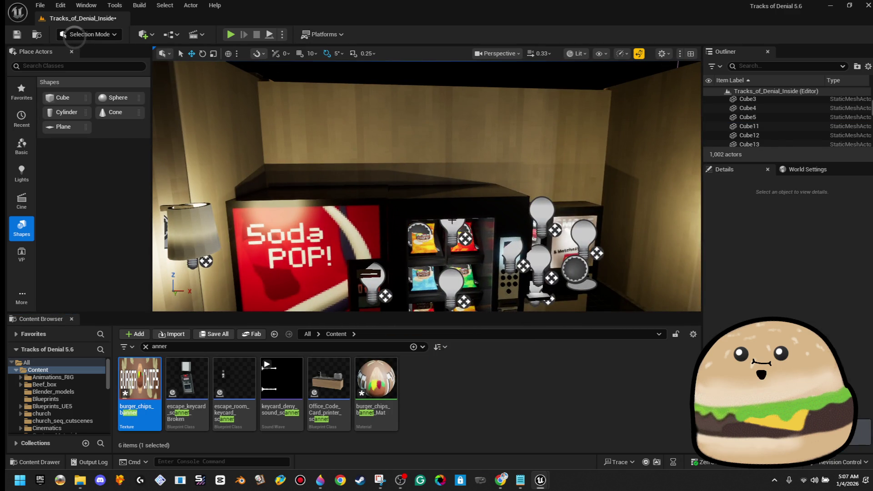
pyautogui.rightClick(459, 231)
pyautogui.press('Escape')
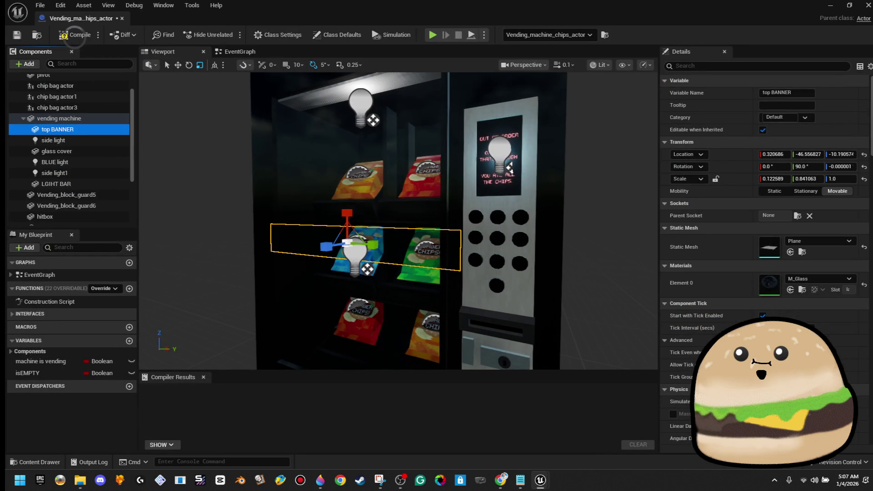
# Assign burger_chips_banner_Mat as the top BANNER's material.
pyautogui.hotkey('alt', 'Tab')
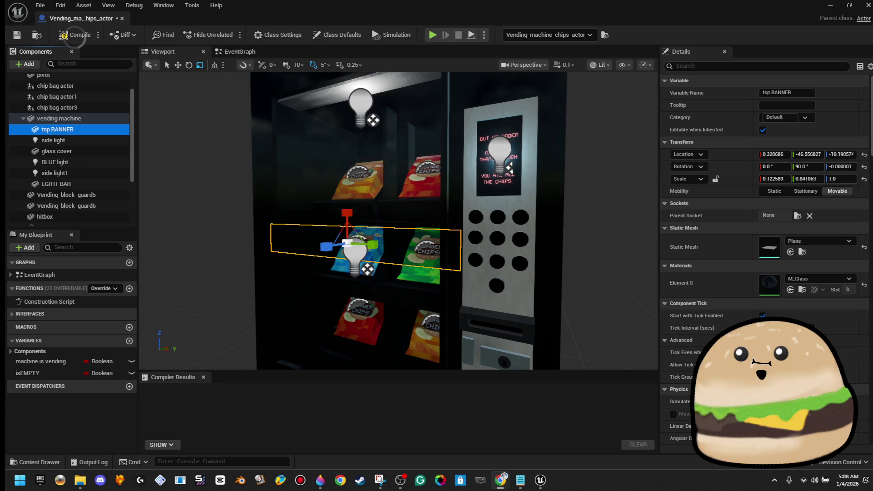
pyautogui.click(820, 280)
pyautogui.write('banner')
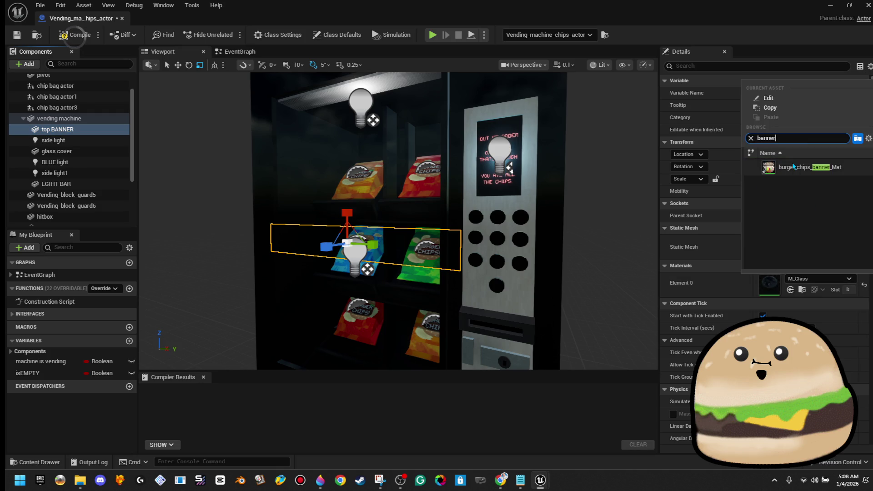
pyautogui.click(803, 167)
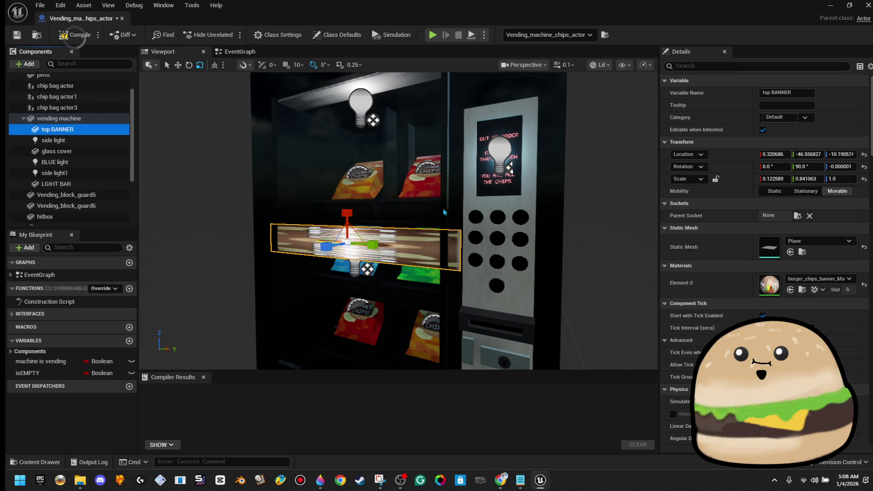
# Rotate the banner upright and scale it into a thin horizontal strip.
pyautogui.press('e')
pyautogui.moveTo(413, 182); pyautogui.dragTo(450, 247)
pyautogui.press('r')
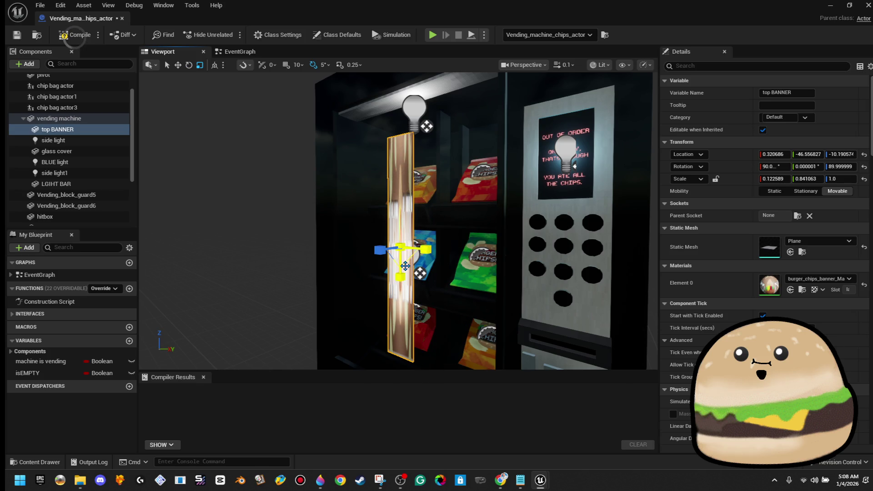
pyautogui.moveTo(402, 276)
pyautogui.mouseDown()
pyautogui.moveTo(399, 260)
pyautogui.moveTo(473, 250)
pyautogui.moveTo(463, 250)
pyautogui.mouseUp()
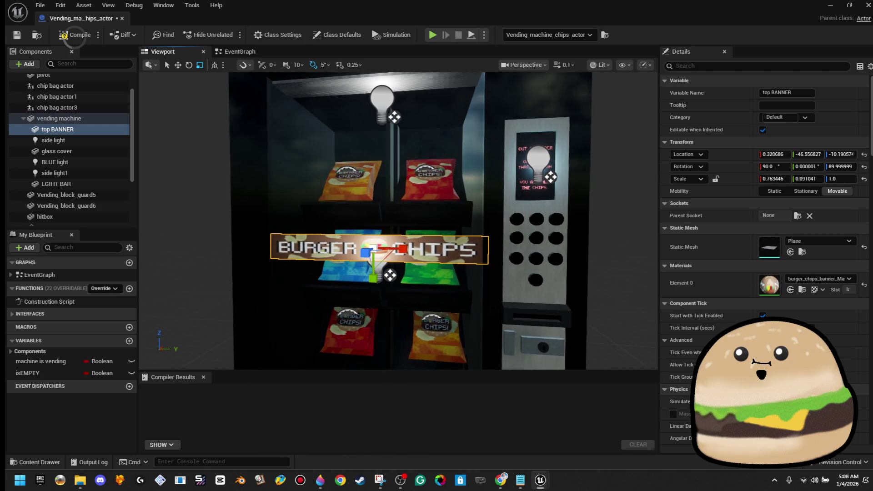
pyautogui.press('Left')
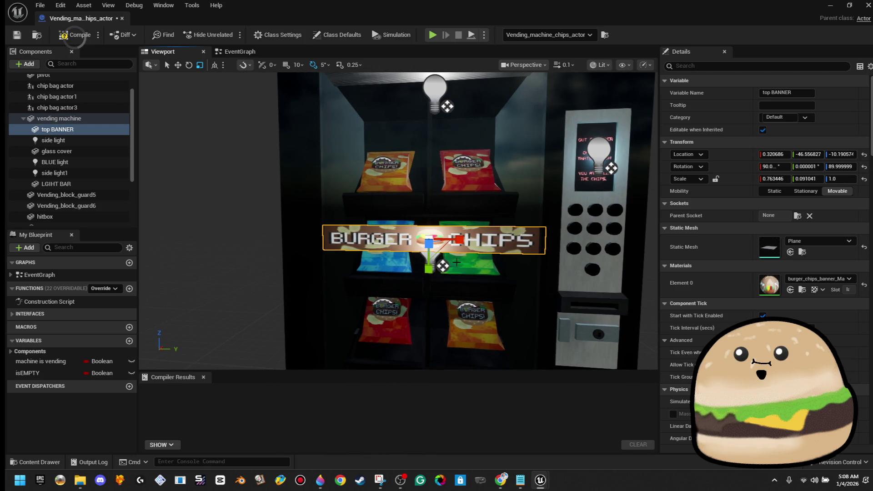
pyautogui.moveTo(427, 266); pyautogui.dragTo(428, 268)
# Try raising the glass cover, then undo the move.
pyautogui.click(428, 268)
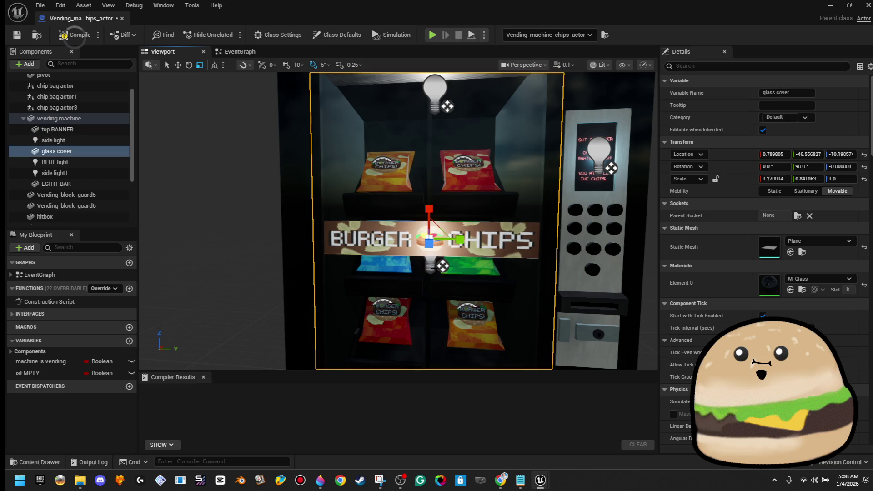
pyautogui.press('f')
pyautogui.press('w')
pyautogui.moveTo(474, 233); pyautogui.dragTo(473, 229)
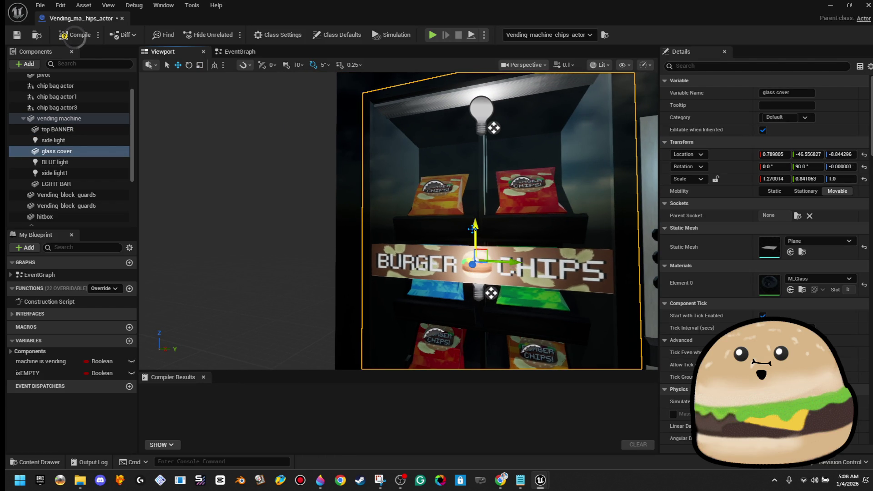
pyautogui.hotkey('ctrl', 'z')
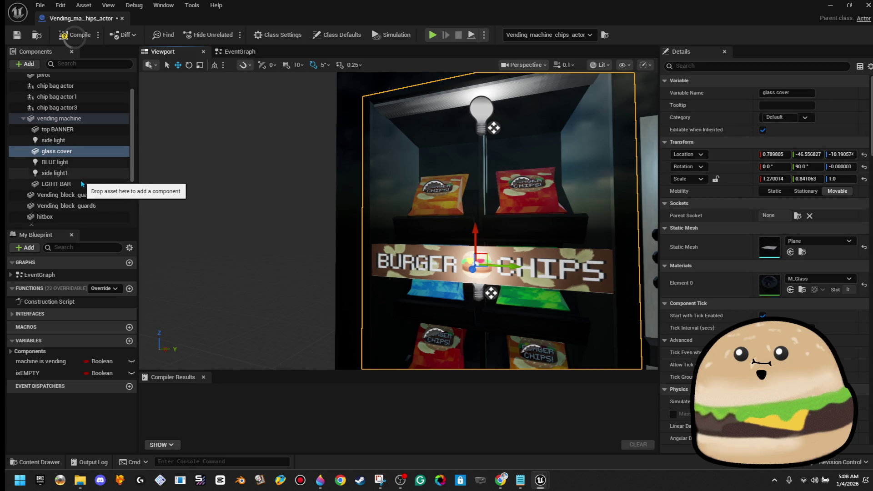
# Move the top BANNER up to the machine's top and open its banner material.
pyautogui.click(81, 130)
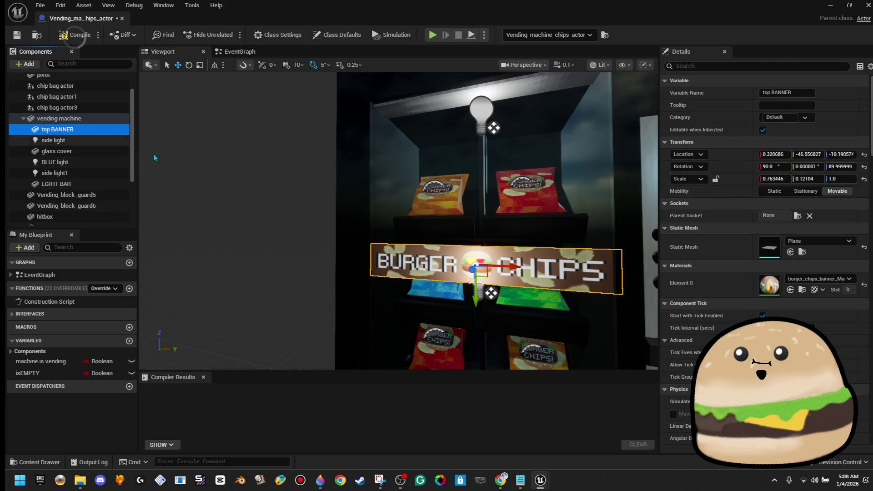
pyautogui.moveTo(462, 286); pyautogui.dragTo(462, 136)
pyautogui.press('f')
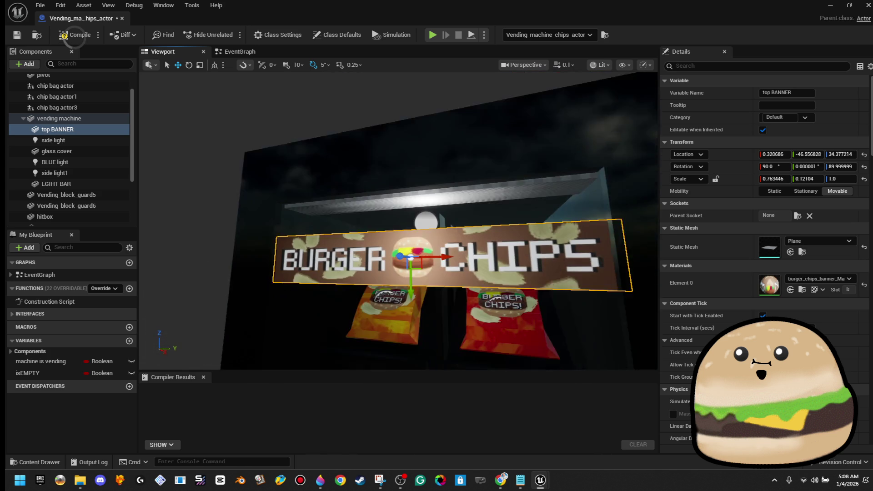
pyautogui.moveTo(381, 234)
pyautogui.mouseDown()
pyautogui.moveTo(378, 191)
pyautogui.moveTo(404, 186)
pyautogui.mouseUp()
pyautogui.moveTo(354, 229); pyautogui.dragTo(354, 230)
pyautogui.press('f')
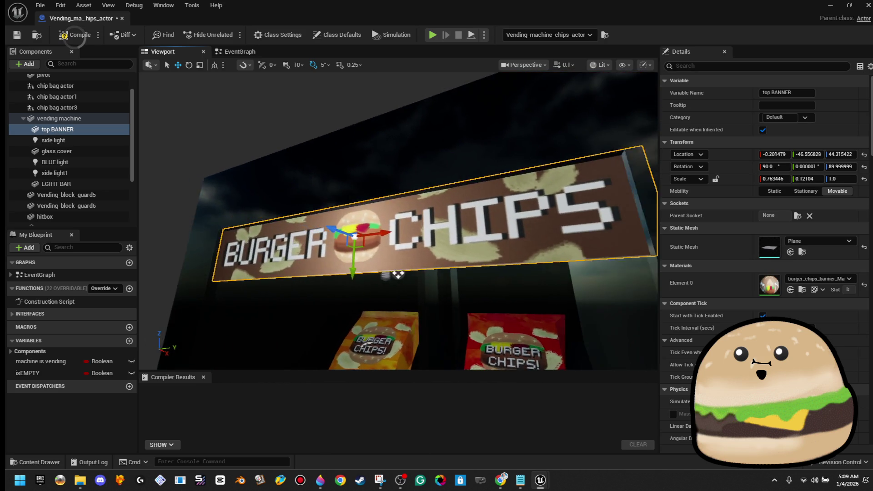
pyautogui.scroll(-10, 384, 215)
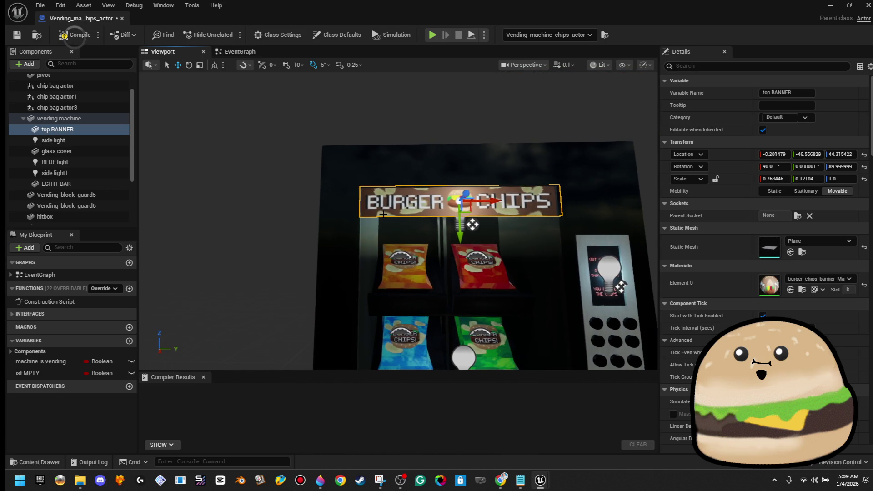
pyautogui.moveTo(491, 201); pyautogui.dragTo(490, 200)
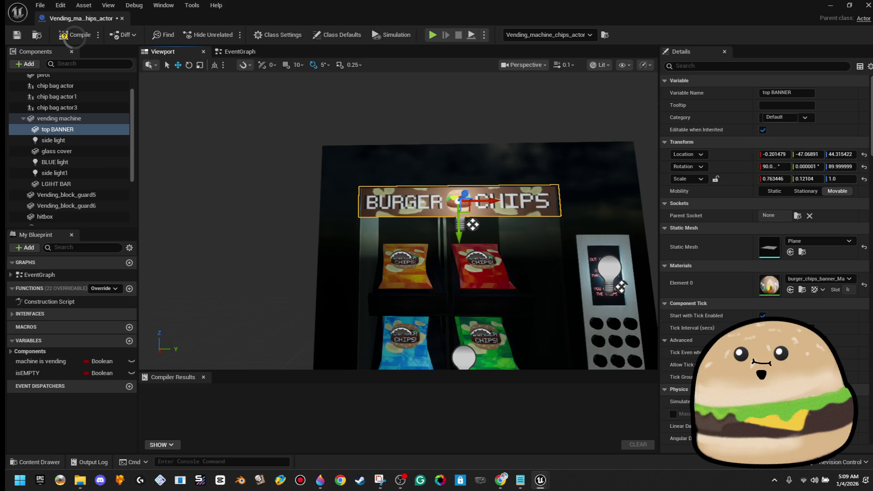
pyautogui.doubleClick(770, 285)
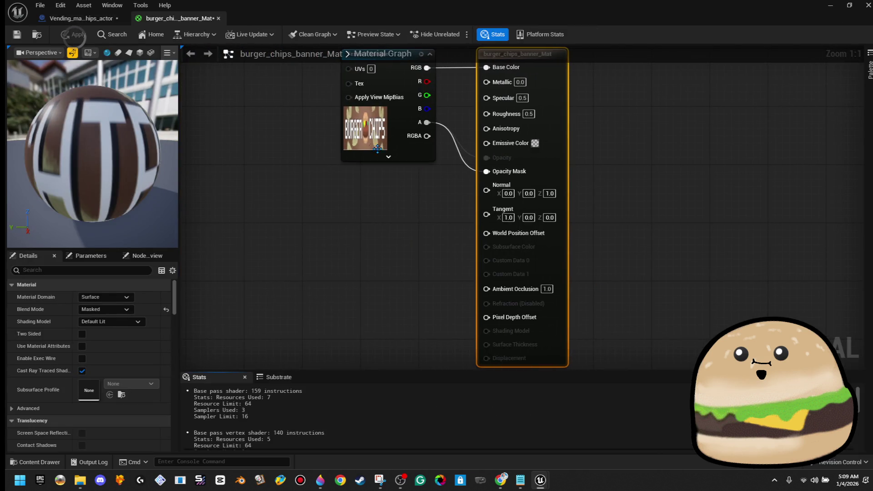
# Open the burger_chips_banner texture from the material's texture sample.
pyautogui.click(383, 149)
pyautogui.doubleClick(89, 417)
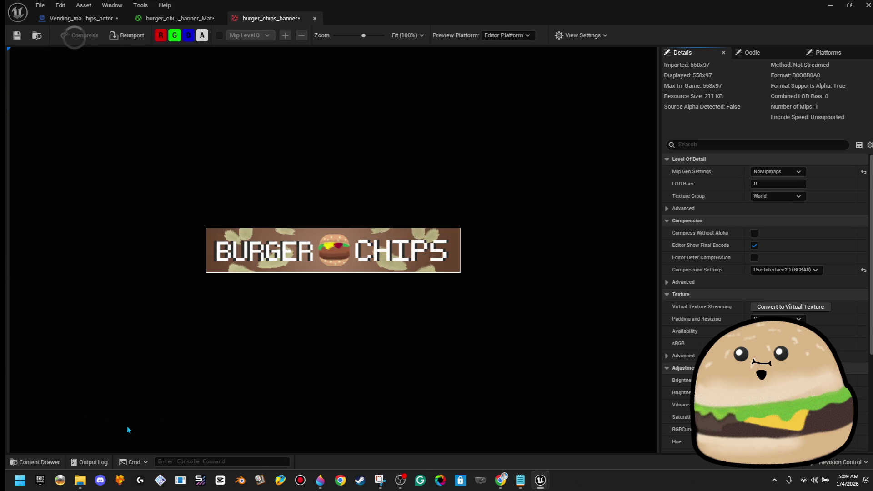
pyautogui.scroll(-3, 769, 416)
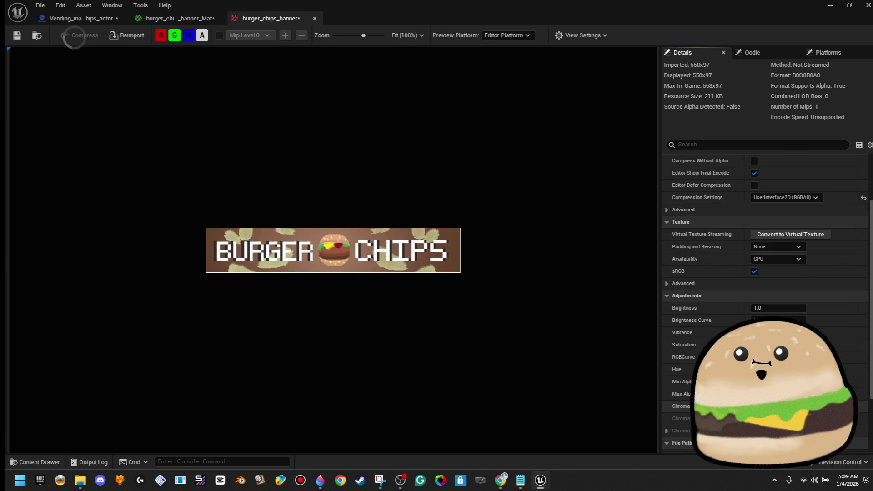
pyautogui.scroll(-3, 768, 416)
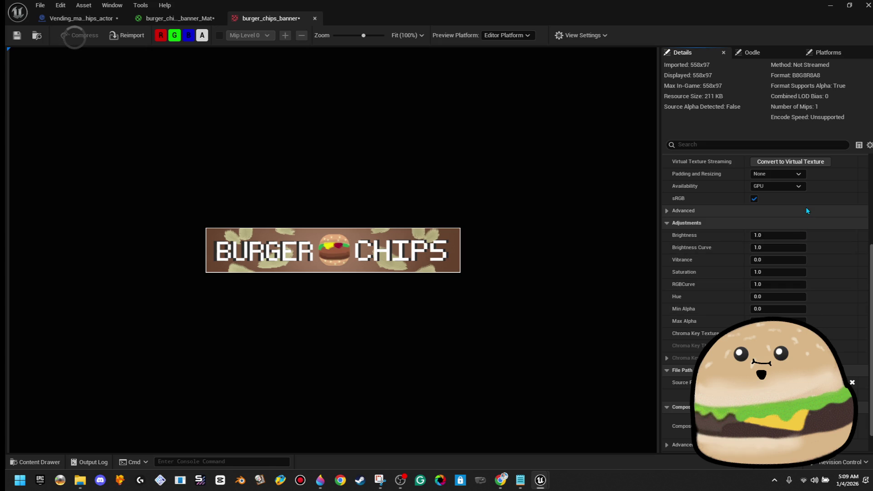
pyautogui.scroll(-1, 727, 309)
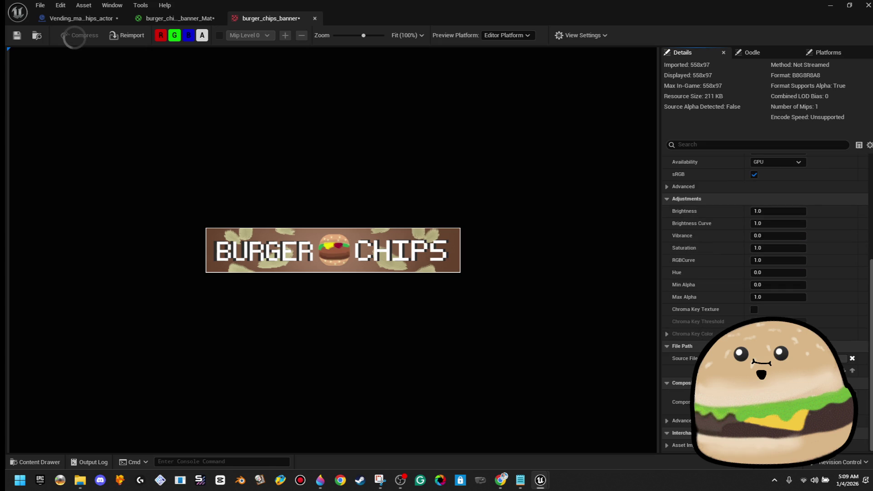
pyautogui.hotkey('alt', 'Tab')
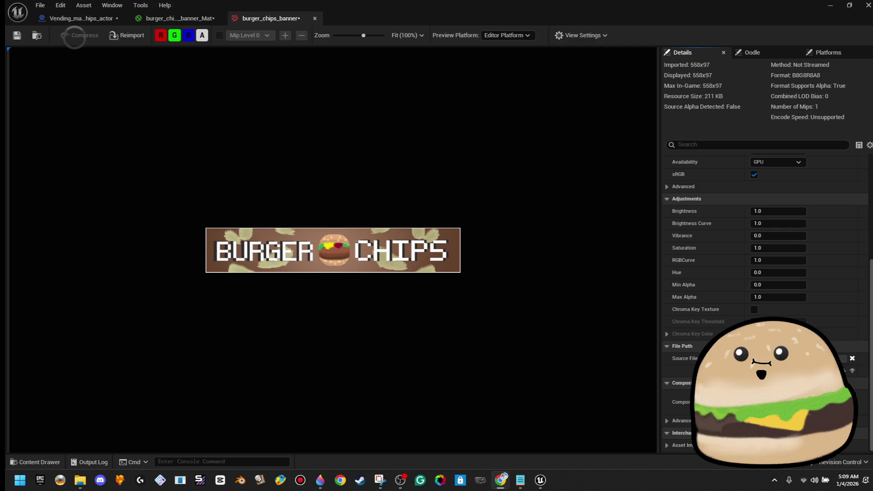
# Set the texture's Max Alpha to 0.75, save, and close the texture and material editors.
pyautogui.click(790, 297)
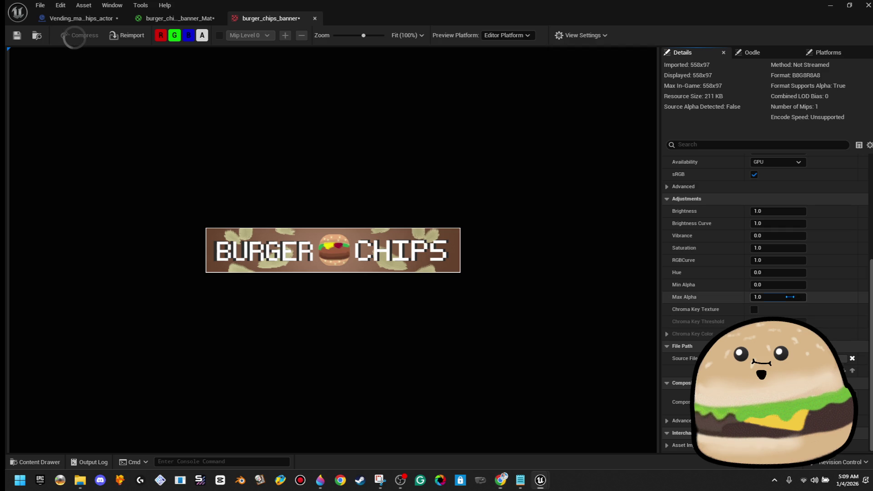
pyautogui.press('BackSpace')
pyautogui.write('0.2')
pyautogui.press('Return')
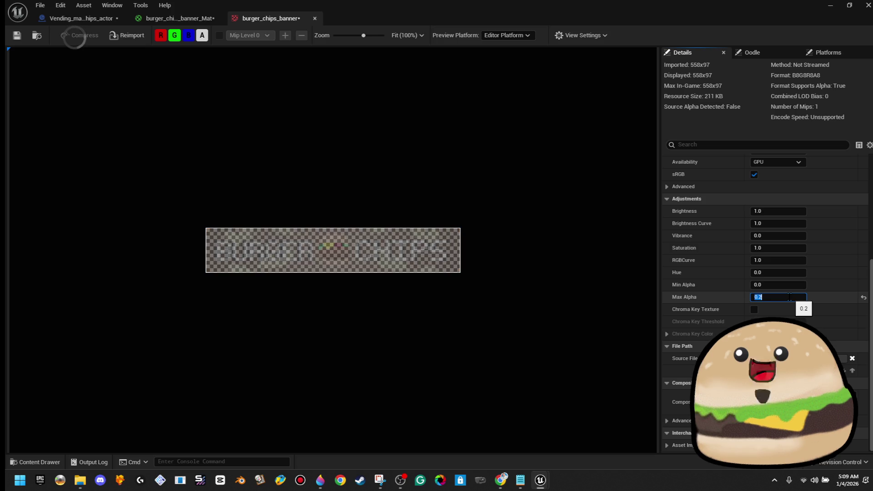
pyautogui.write('.5')
pyautogui.press('Return')
pyautogui.write('.6')
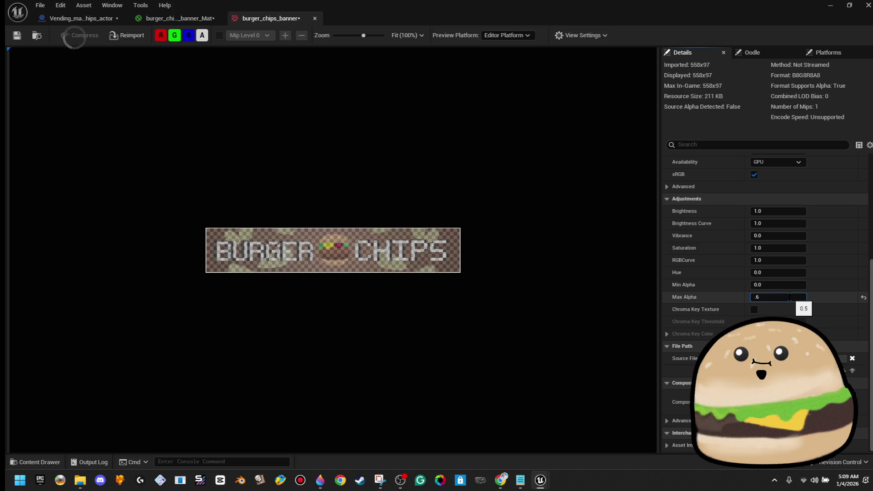
pyautogui.press('Return')
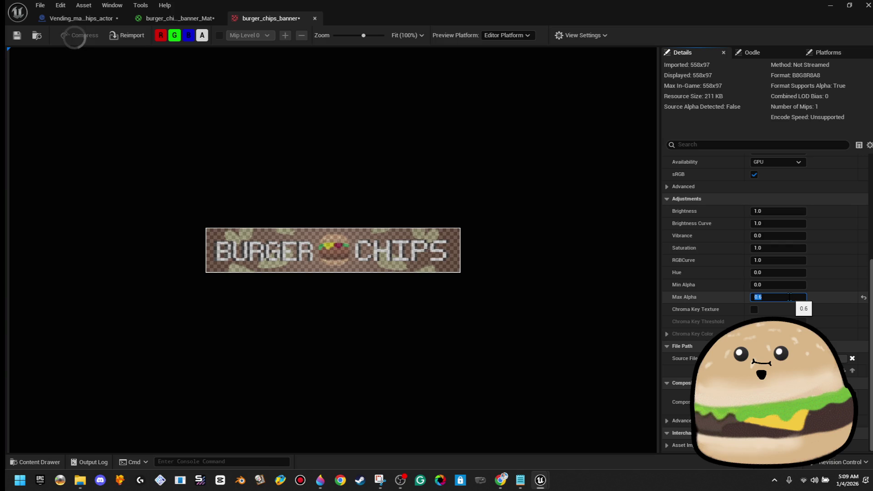
pyautogui.write('.4')
pyautogui.write('.75')
pyautogui.press('Return')
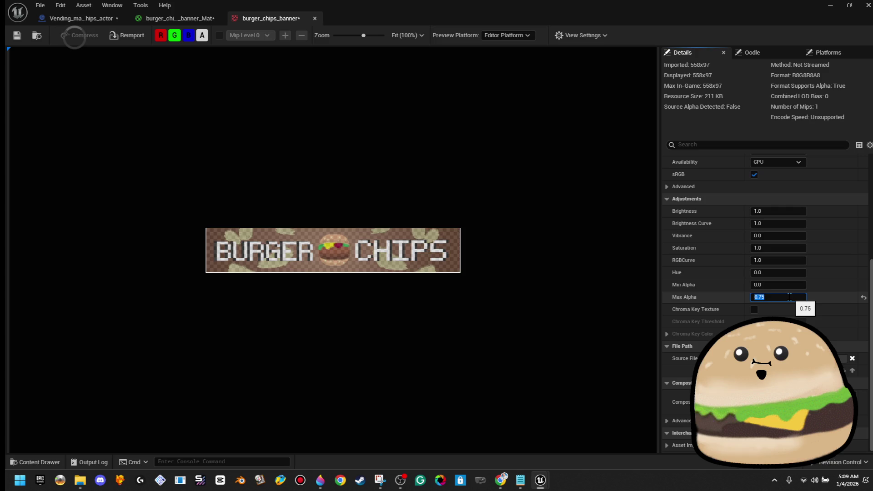
pyautogui.click(17, 36)
pyautogui.click(315, 19)
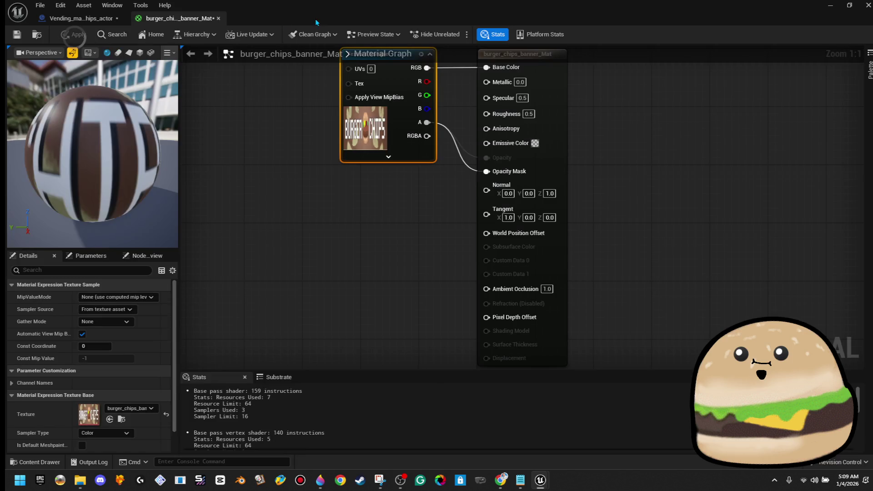
pyautogui.click(218, 18)
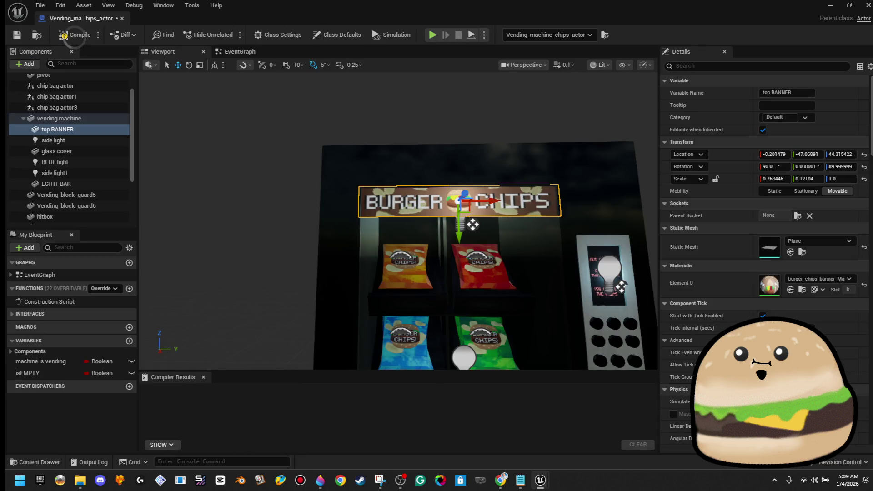
# Compile the Vending_machine_chips_actor Blueprint and close its editor tab.
pyautogui.hotkey('alt', 'Tab')
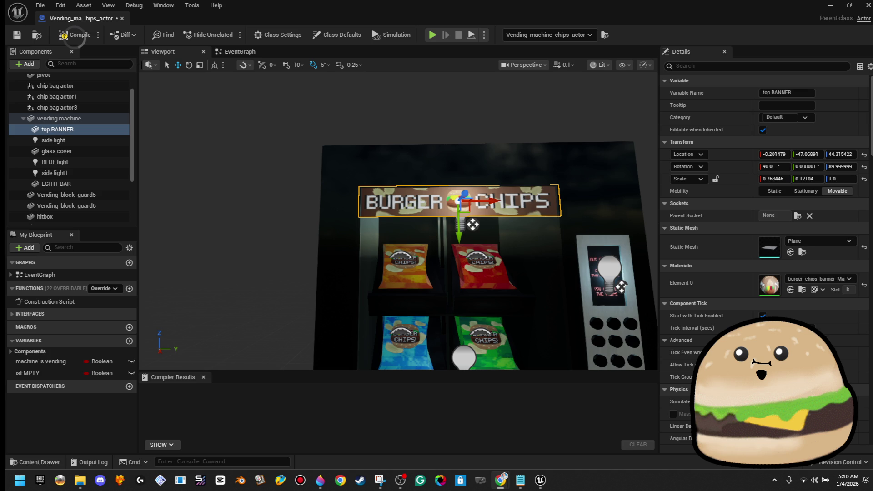
pyautogui.click(76, 35)
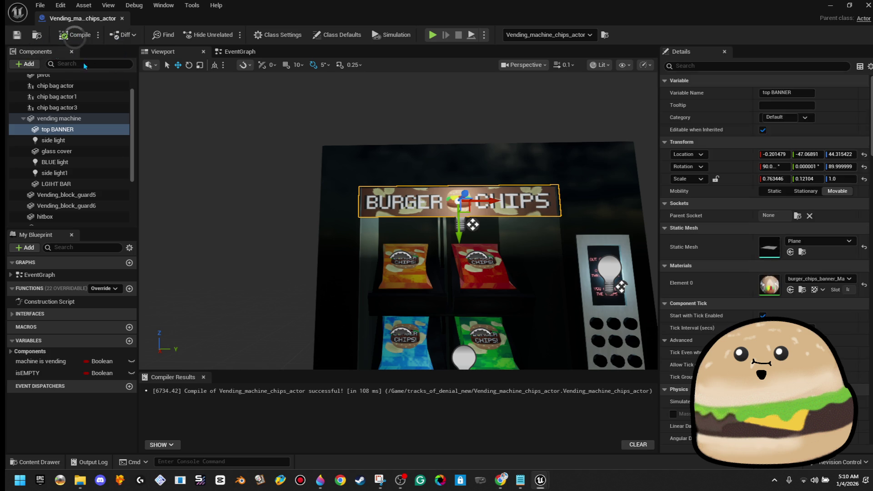
pyautogui.click(123, 18)
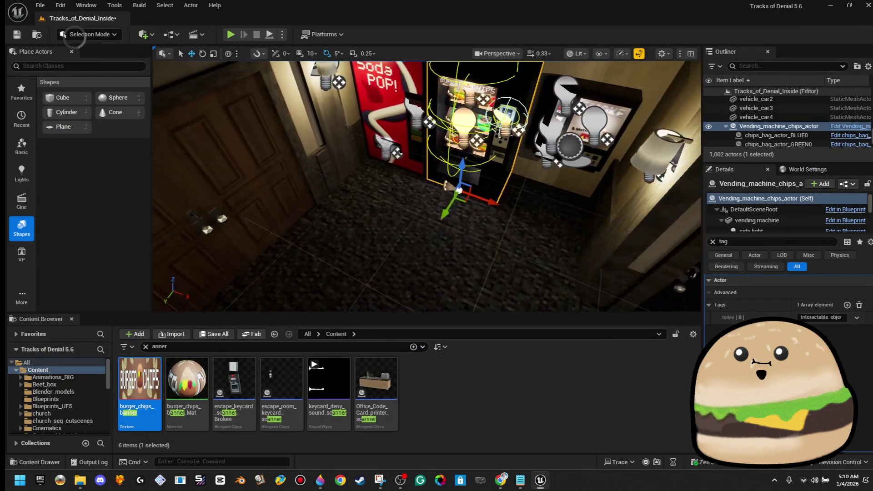
pyautogui.rightClick(342, 226)
pyautogui.click(381, 460)
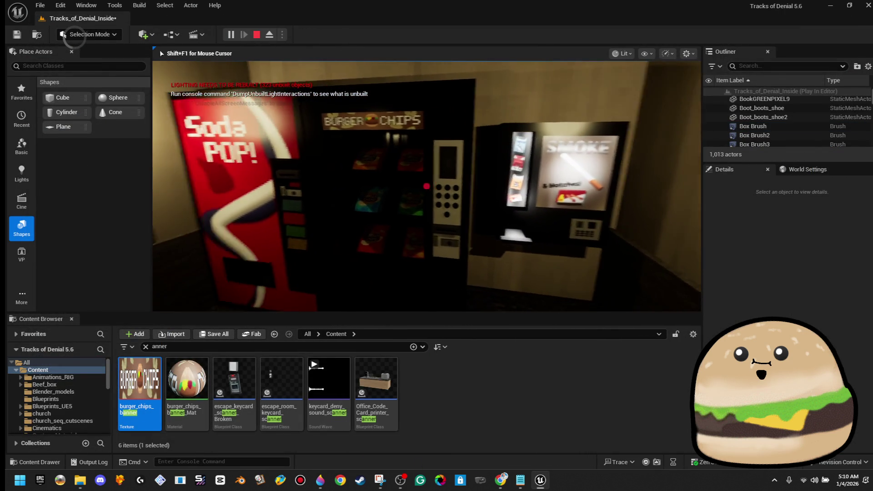
pyautogui.press('w')
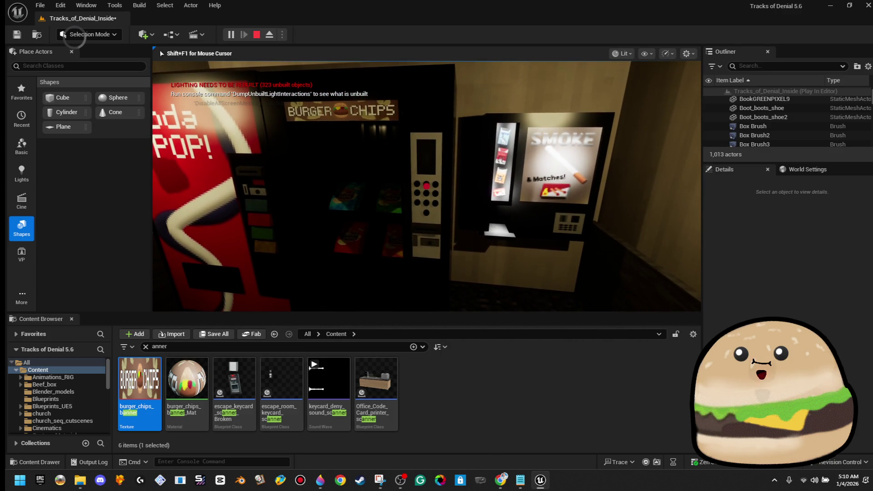
pyautogui.press('F11')
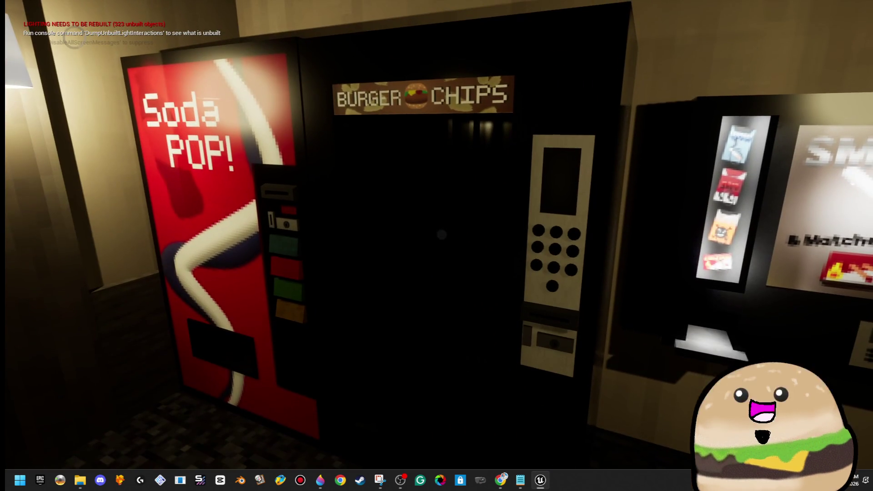
pyautogui.press('Escape')
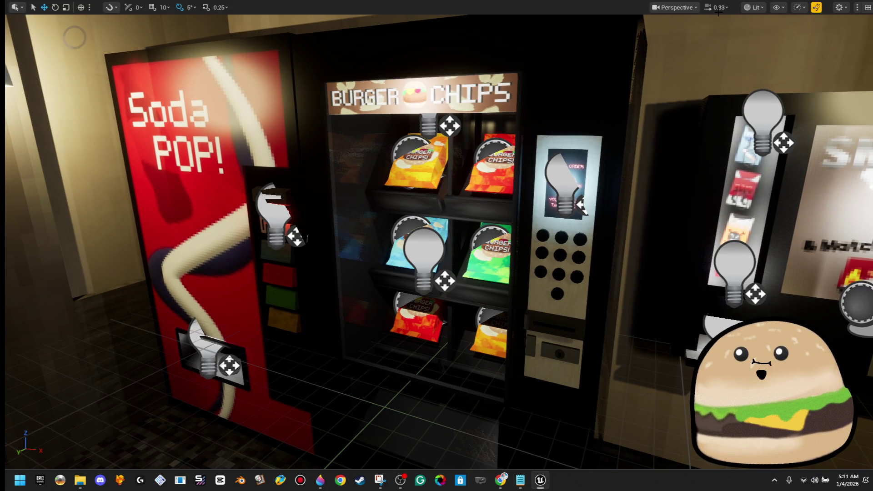
pyautogui.press('F11')
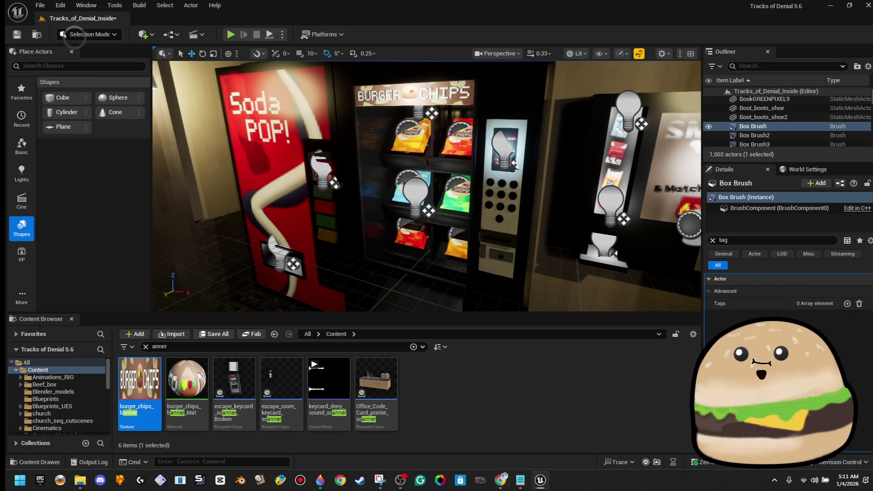
# Open the Vending_machine_chips_actor Blueprint in its 3D viewport.
pyautogui.hotkey('alt', 'Tab')
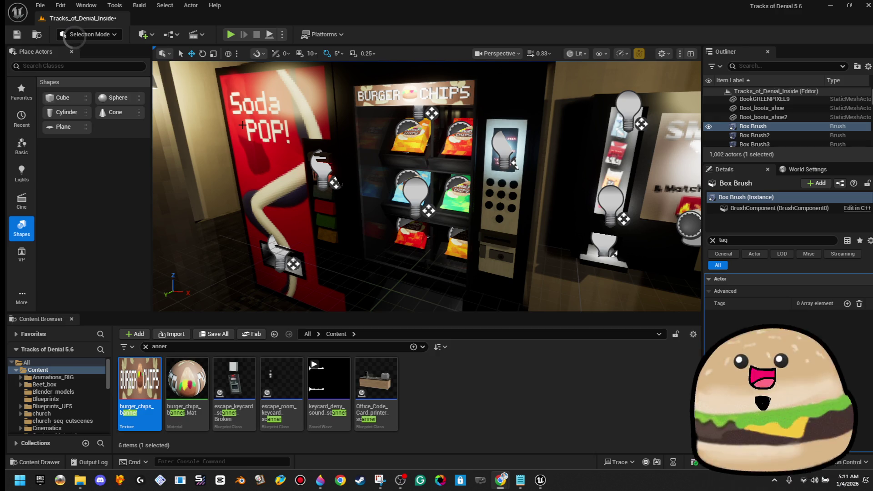
pyautogui.rightClick(512, 173)
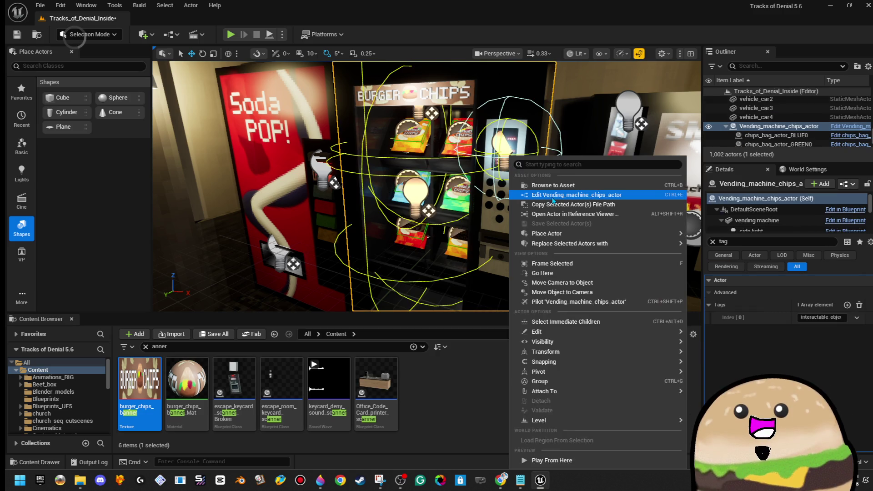
pyautogui.click(553, 198)
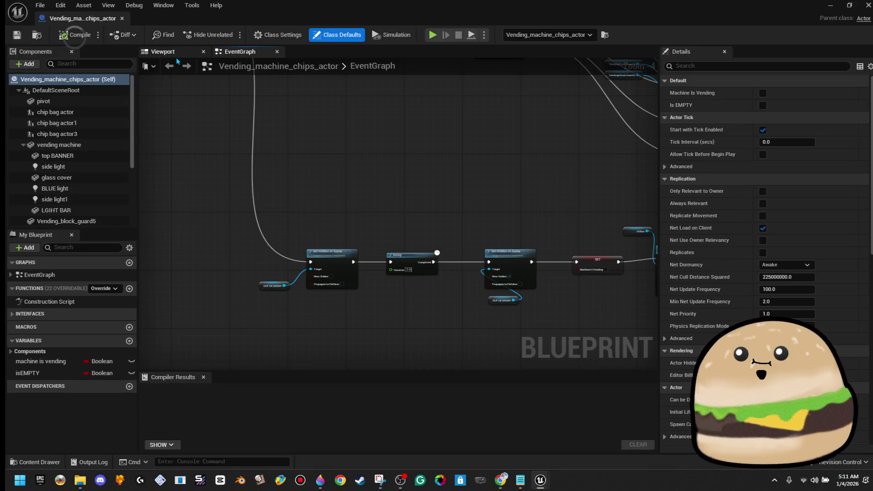
pyautogui.click(178, 53)
pyautogui.moveTo(249, 102)
pyautogui.mouseDown()
pyautogui.moveTo(225, 72)
pyautogui.moveTo(203, 66)
pyautogui.mouseUp()
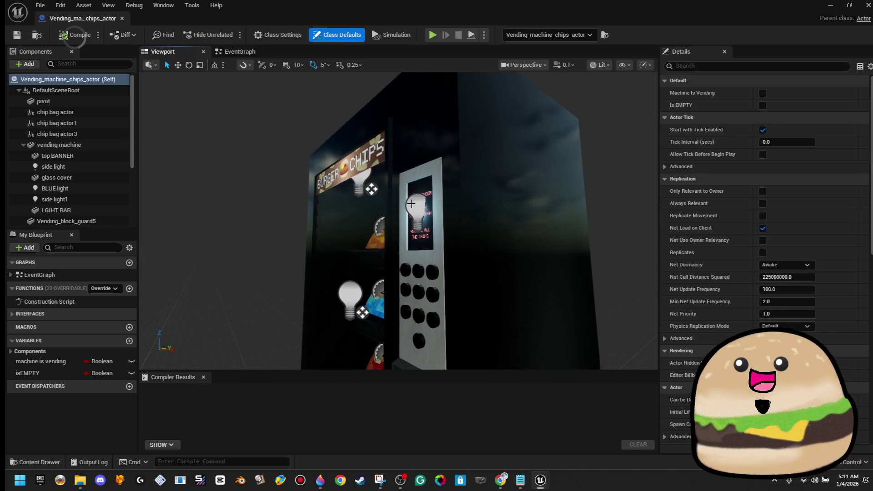
pyautogui.click(411, 204)
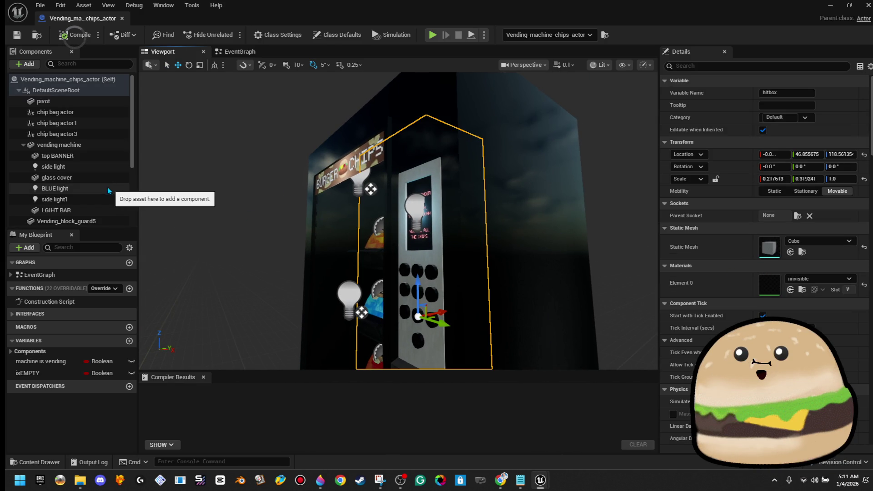
# Change the BLUE light colour to a pale near-white blue and recompile.
pyautogui.click(109, 189)
pyautogui.click(784, 267)
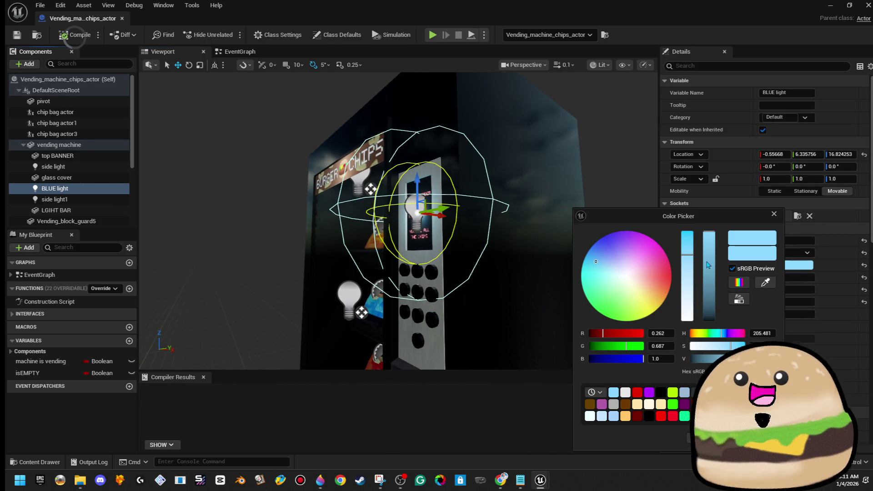
pyautogui.moveTo(717, 346); pyautogui.dragTo(692, 344)
pyautogui.moveTo(626, 276); pyautogui.dragTo(621, 273)
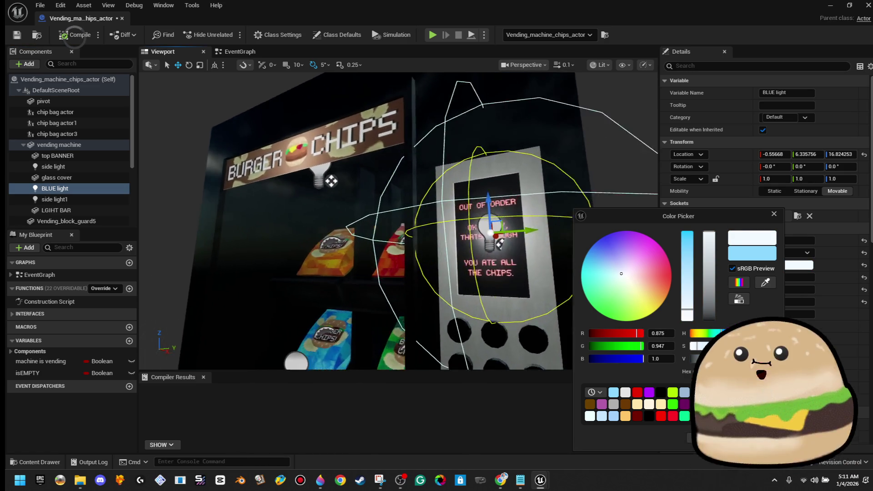
pyautogui.moveTo(688, 317); pyautogui.dragTo(688, 297)
pyautogui.click(689, 438)
pyautogui.click(64, 36)
pyautogui.hotkey('alt', 'Tab')
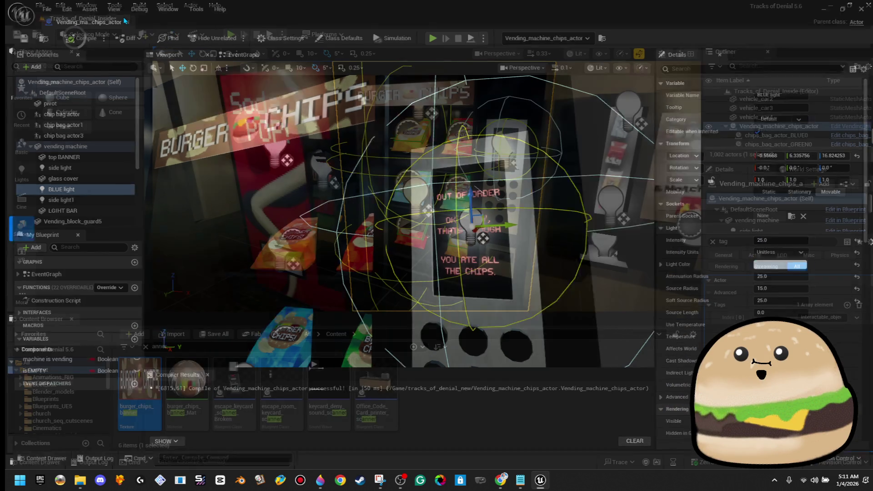